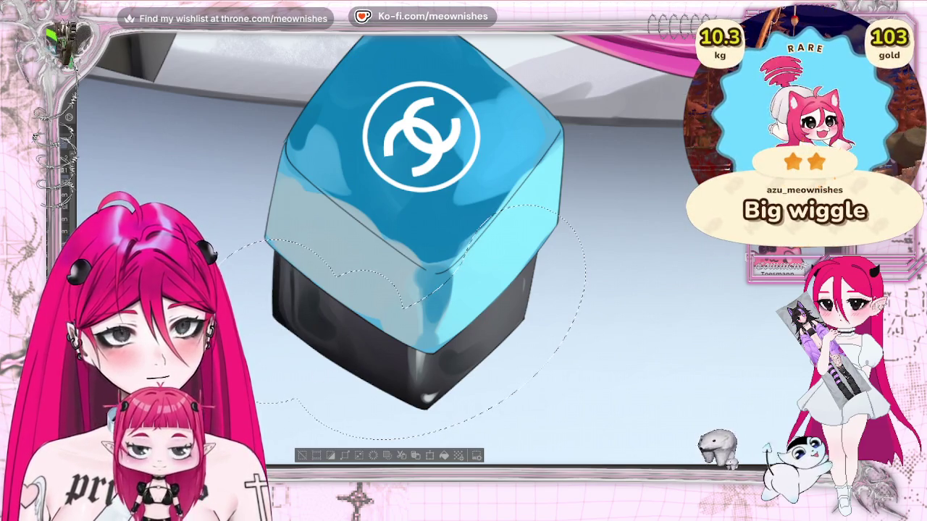
# - Zoom in and out around the blue Chanel cube to review its glossy shading among the cosmetics
pyautogui.hotkey('ctrl', '-')
pyautogui.hotkey('ctrl', '-')
pyautogui.hotkey('ctrl', '-')
pyautogui.hotkey('ctrl', '-')
pyautogui.hotkey('ctrl', '+')
pyautogui.hotkey('ctrl', '+')
pyautogui.hotkey('ctrl', '+')
pyautogui.hotkey('ctrl', '+')
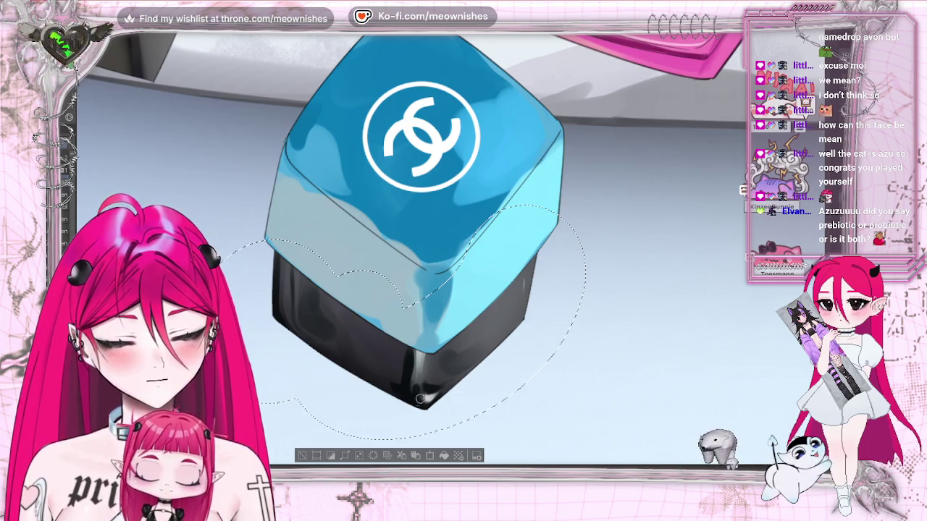
pyautogui.hotkey('ctrl', '0')
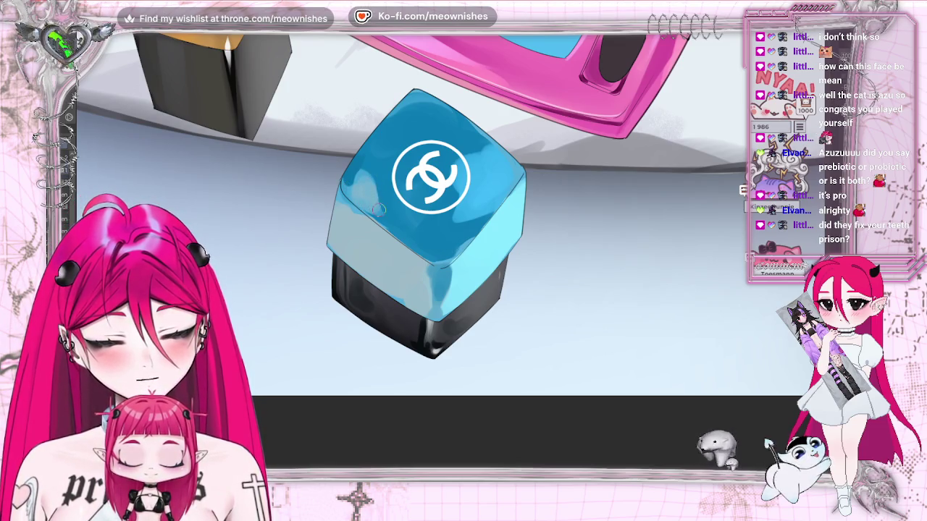
# - Airbrush a soft, brighter highlight on the blue cube's top-left face and blend it
pyautogui.hotkey('ctrl', '-')
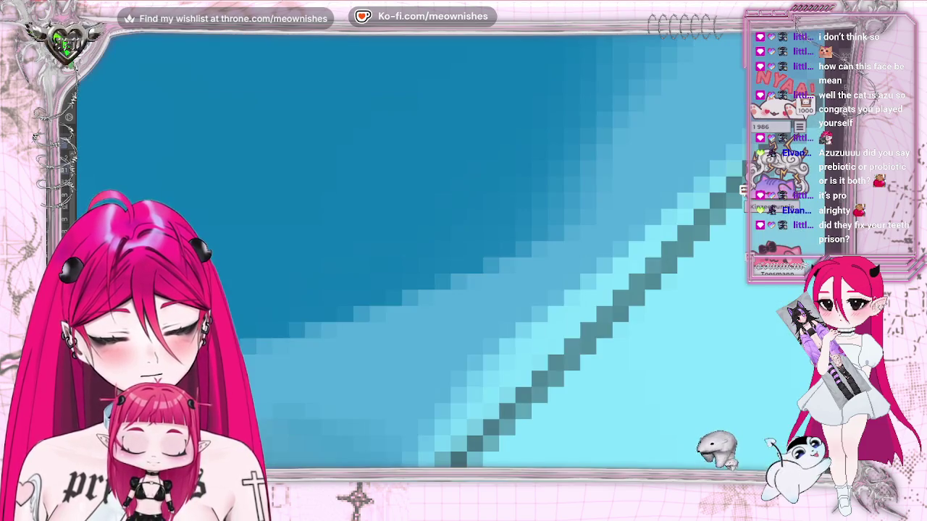
pyautogui.hotkey('ctrl', '0')
pyautogui.hotkey('ctrl', '+')
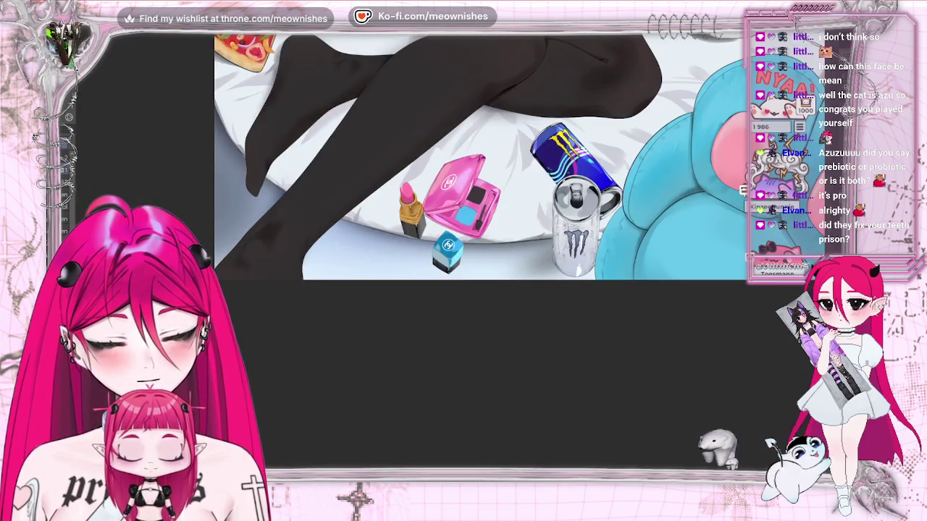
pyautogui.hotkey('ctrl', '+')
pyautogui.hotkey('ctrl', '+')
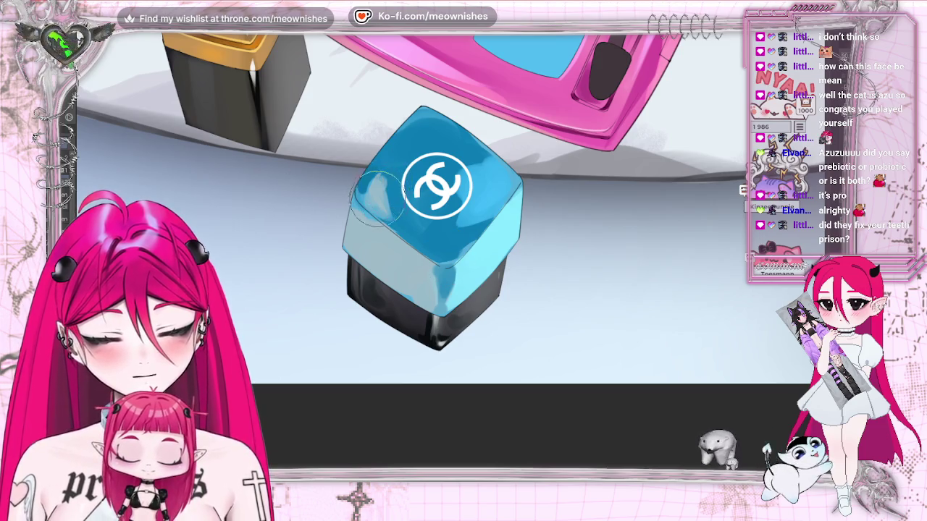
pyautogui.moveTo(383, 184); pyautogui.dragTo(391, 232)
pyautogui.moveTo(378, 187); pyautogui.dragTo(383, 173)
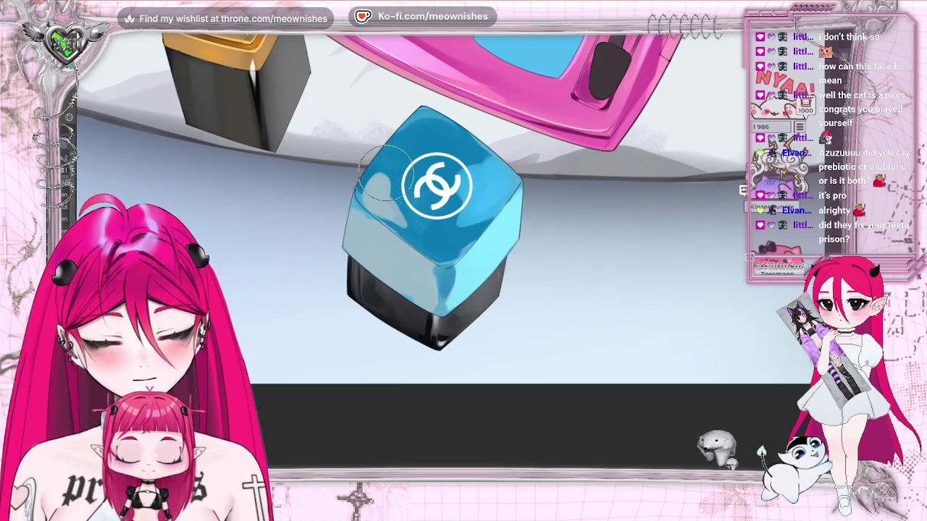
pyautogui.scroll(-3, 426, 236)
pyautogui.scroll(-5, 427, 236)
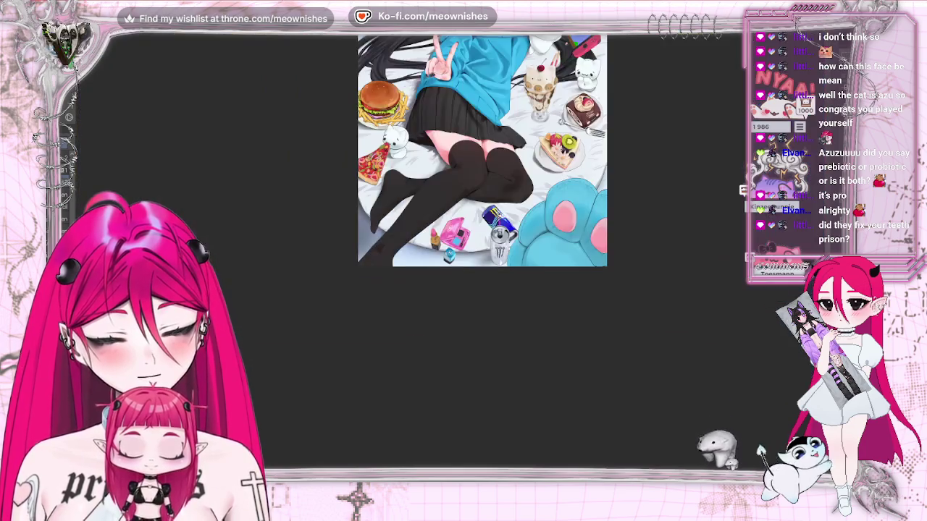
pyautogui.scroll(4, 453, 252)
pyautogui.scroll(2, 452, 252)
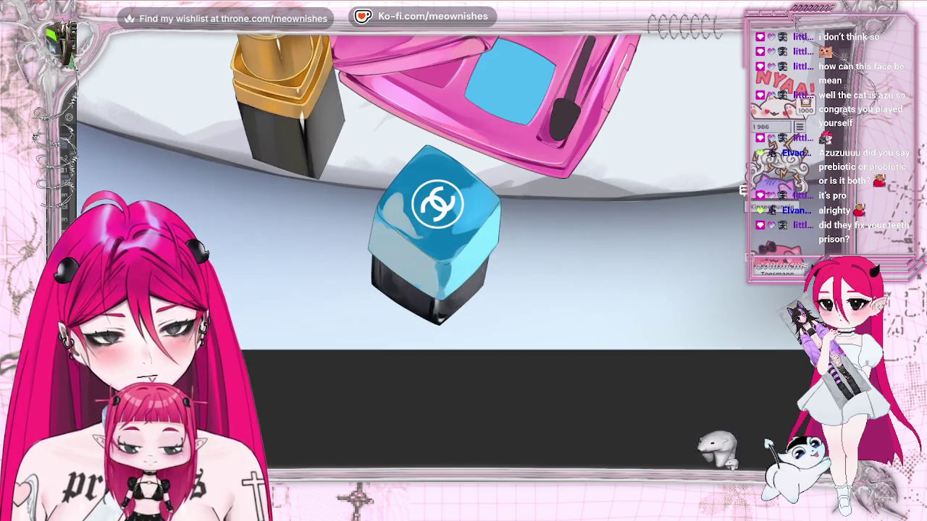
pyautogui.scroll(2, 452, 252)
pyautogui.moveTo(388, 192)
pyautogui.mouseDown()
pyautogui.moveTo(362, 185)
pyautogui.moveTo(365, 199)
pyautogui.mouseUp()
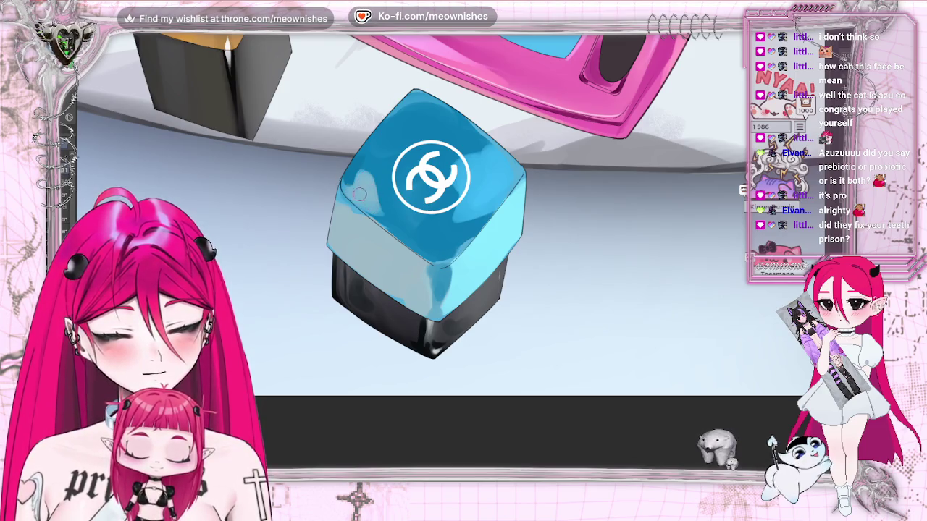
# - Flip the canvas horizontally to check the cube's shape, then flip it back
pyautogui.press('h')
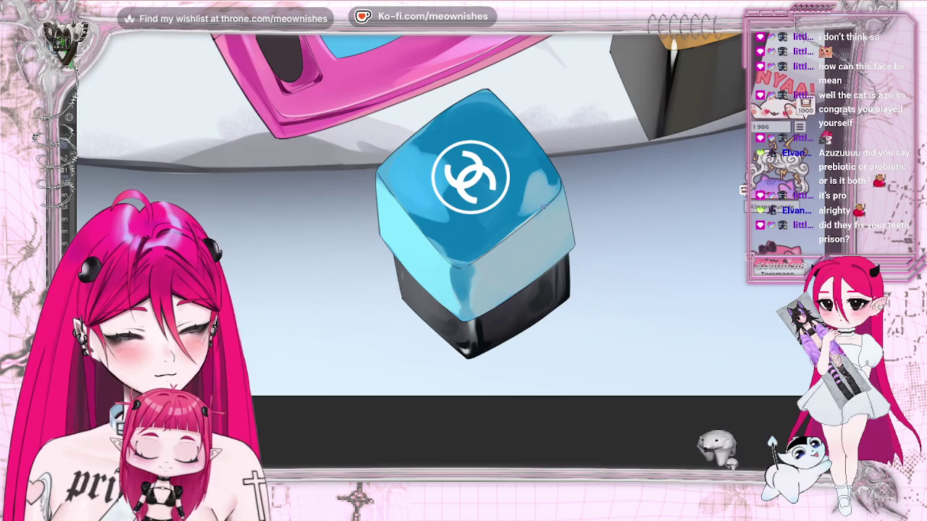
pyautogui.press('h')
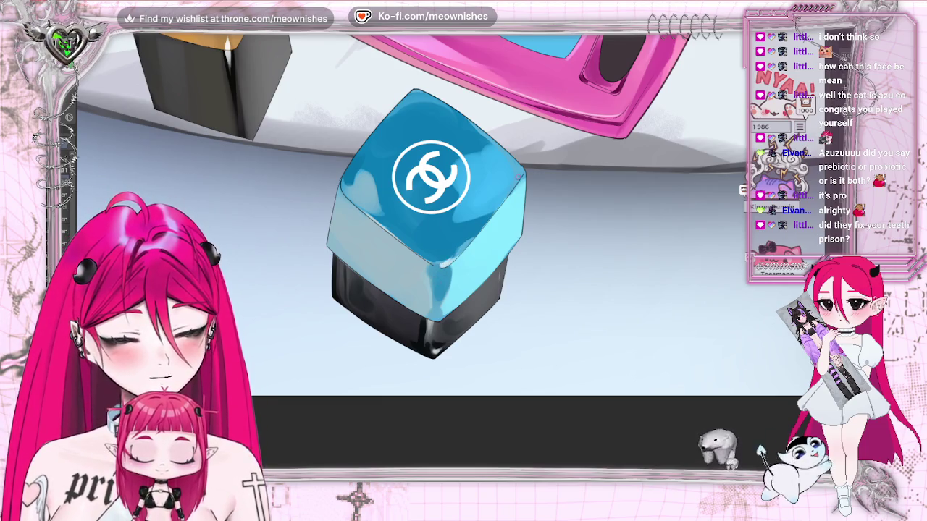
pyautogui.scroll(-2, 445, 218)
pyautogui.scroll(-3, 445, 217)
pyautogui.scroll(-1, 446, 217)
pyautogui.scroll(2, 445, 239)
pyautogui.scroll(2, 446, 239)
pyautogui.scroll(1, 446, 239)
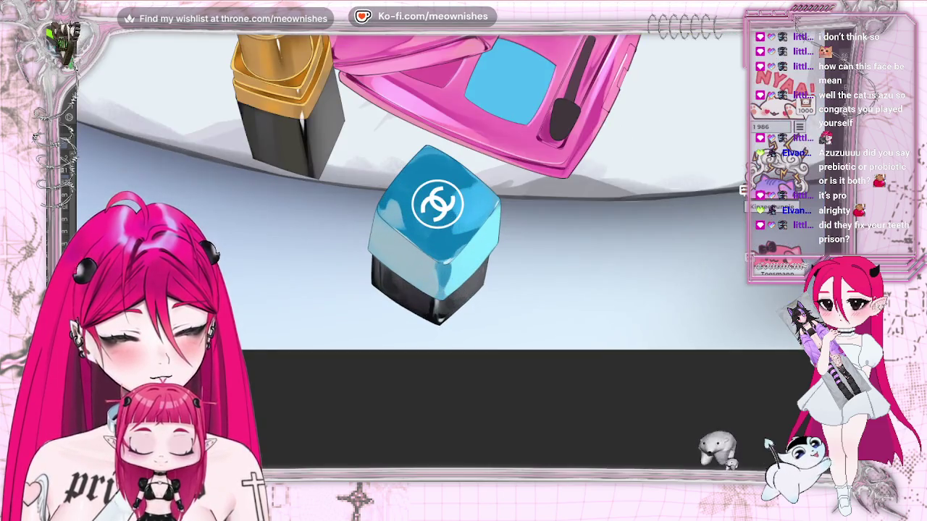
pyautogui.scroll(-2, 446, 218)
pyautogui.scroll(-2, 445, 217)
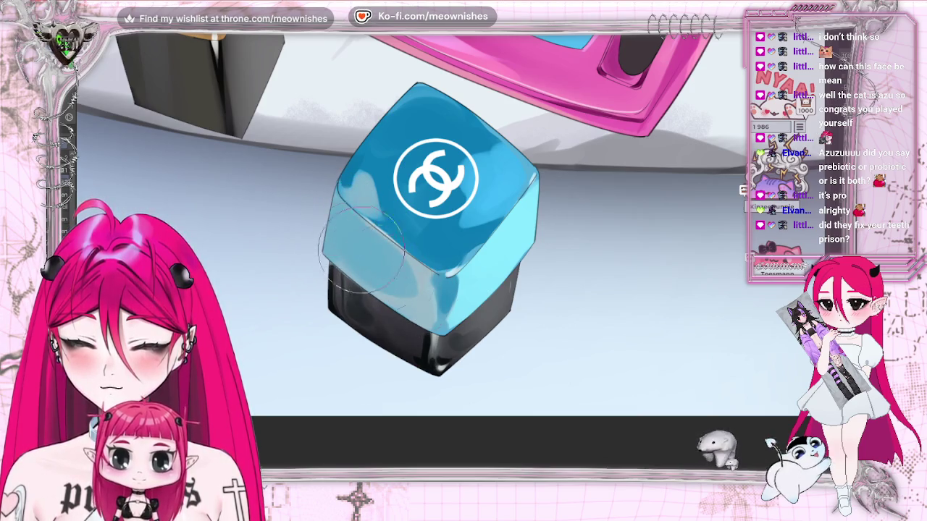
# - Zoom out from the cube, then zoom in on the girl's black pleated skirt and blue sweater
pyautogui.press('h')
pyautogui.press('h')
pyautogui.scroll(-3, 478, 181)
pyautogui.scroll(-2, 478, 181)
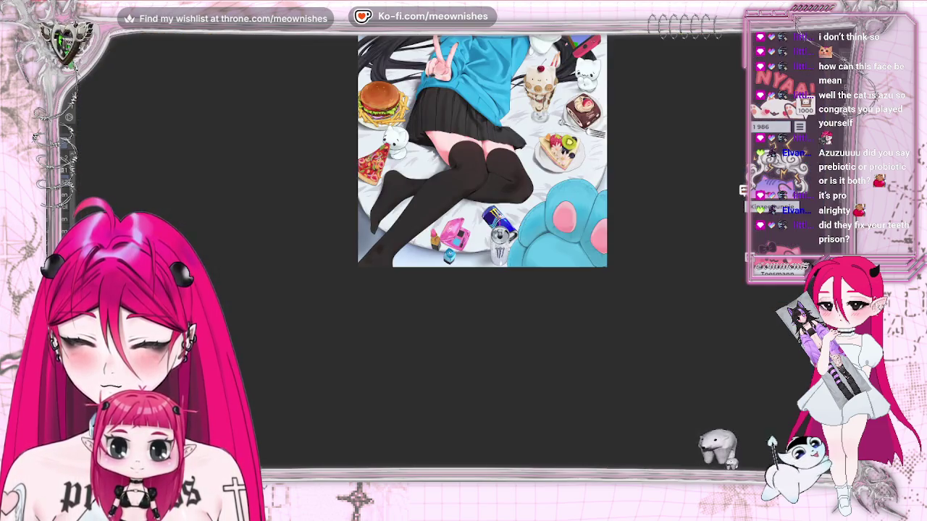
pyautogui.scroll(-2, 482, 151)
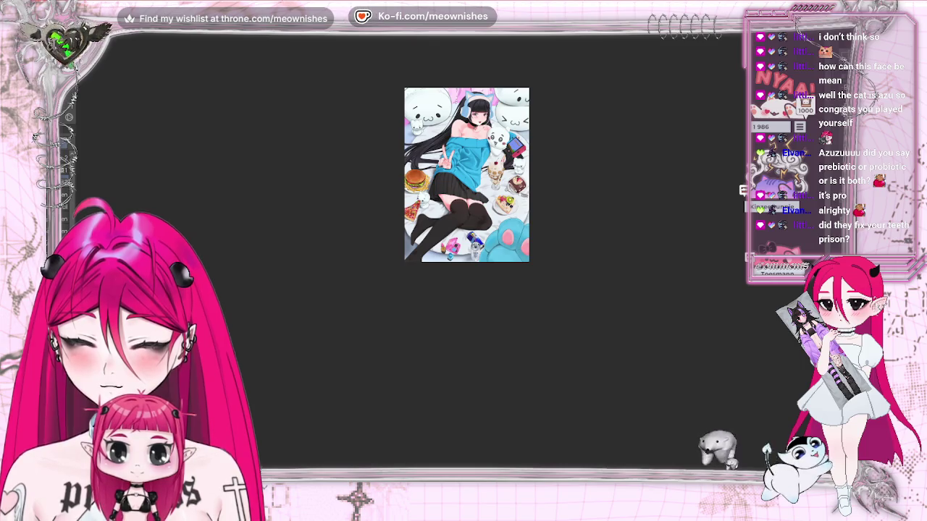
pyautogui.scroll(5, 474, 246)
pyautogui.scroll(-5, 478, 217)
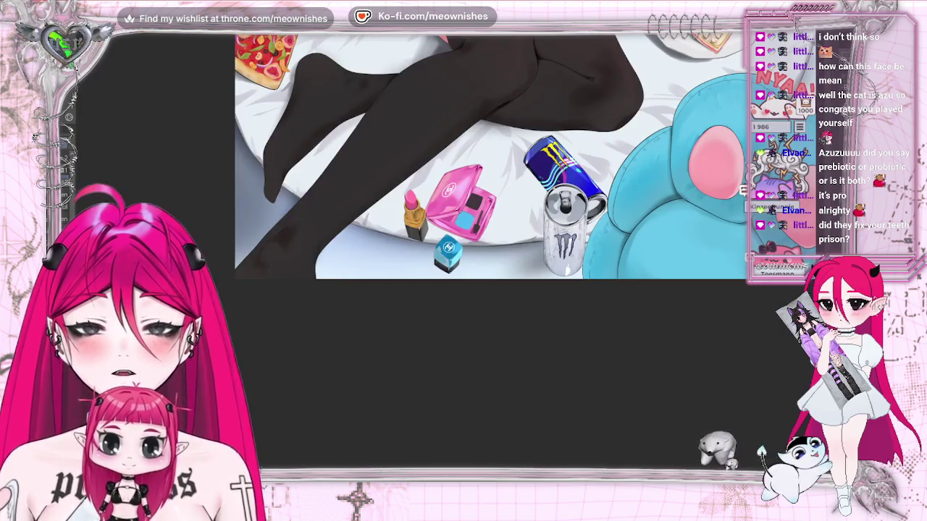
pyautogui.scroll(-1, 478, 160)
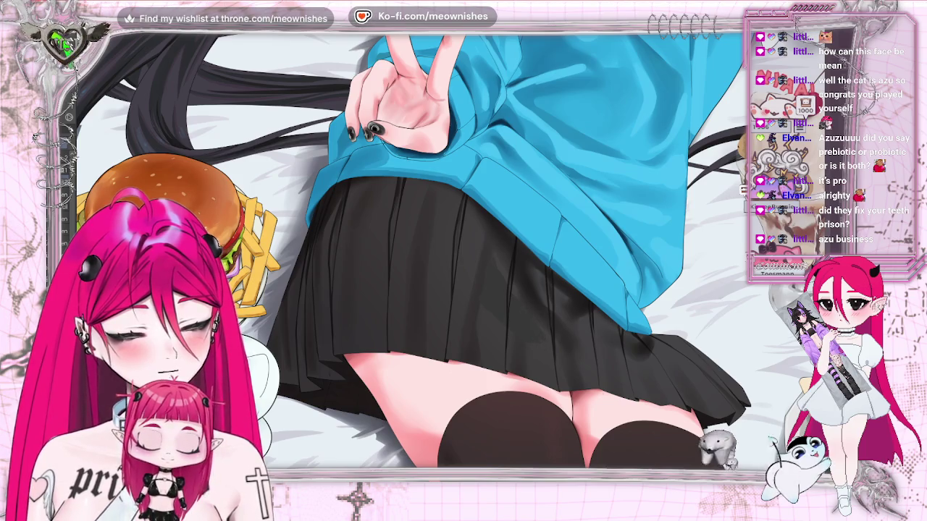
# - Deepen the shading along the black skirt's lower folds with a soft brush
pyautogui.scroll(-5, 536, 224)
pyautogui.scroll(3, 536, 225)
pyautogui.scroll(2, 537, 224)
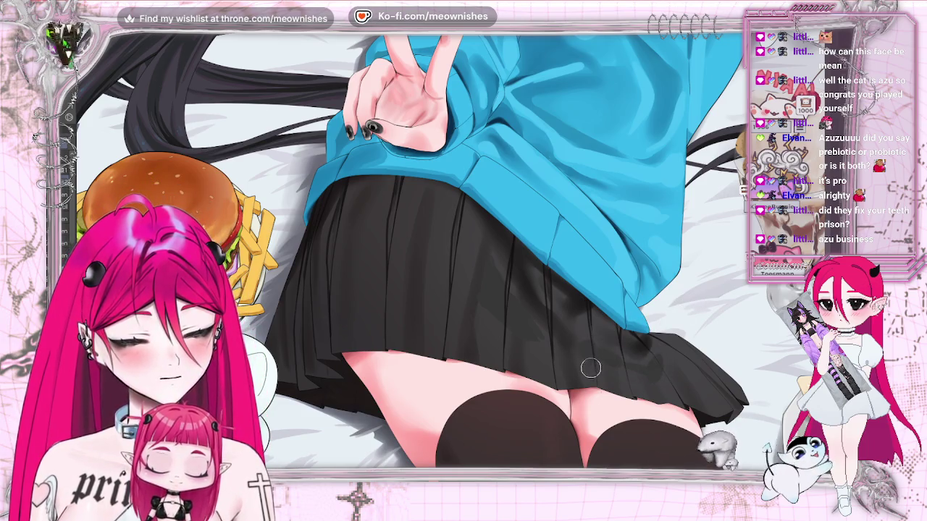
pyautogui.scroll(-5, 445, 250)
pyautogui.scroll(3, 445, 250)
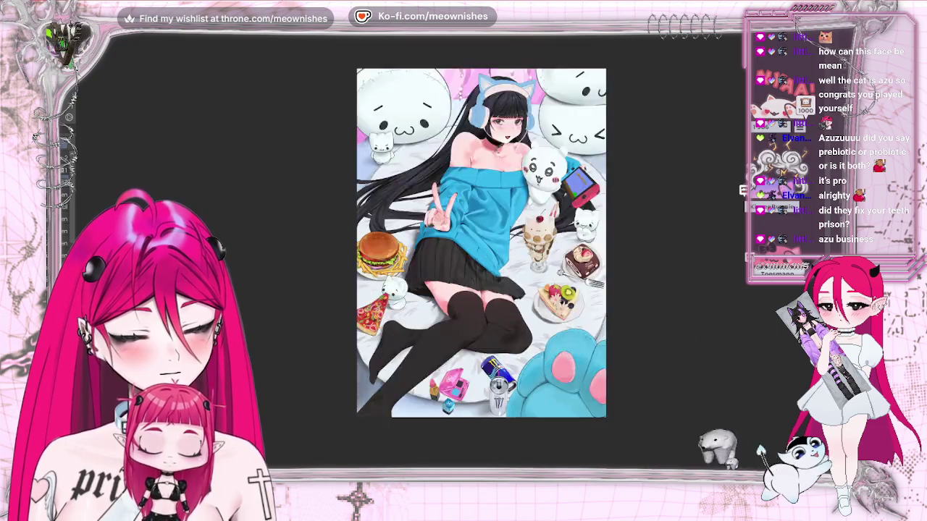
pyautogui.scroll(2, 445, 250)
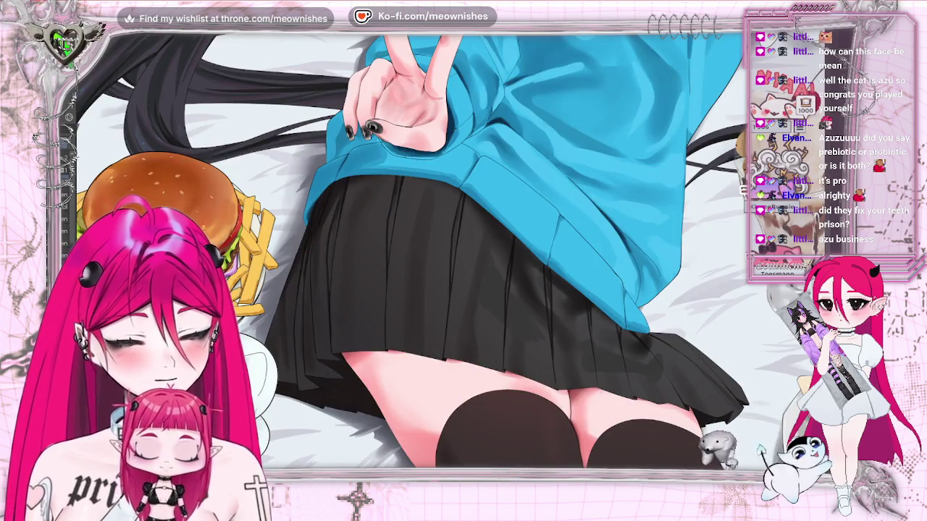
pyautogui.scroll(2, 442, 243)
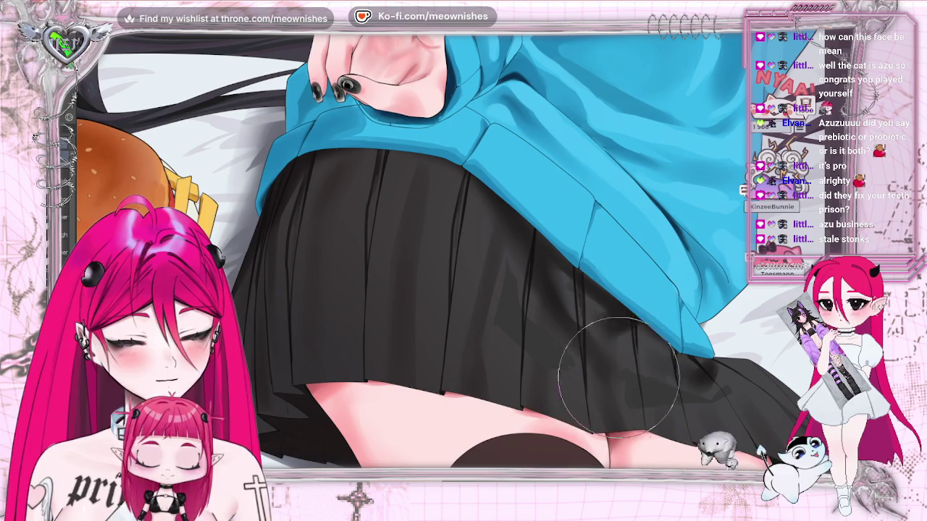
pyautogui.moveTo(618, 376); pyautogui.dragTo(659, 418)
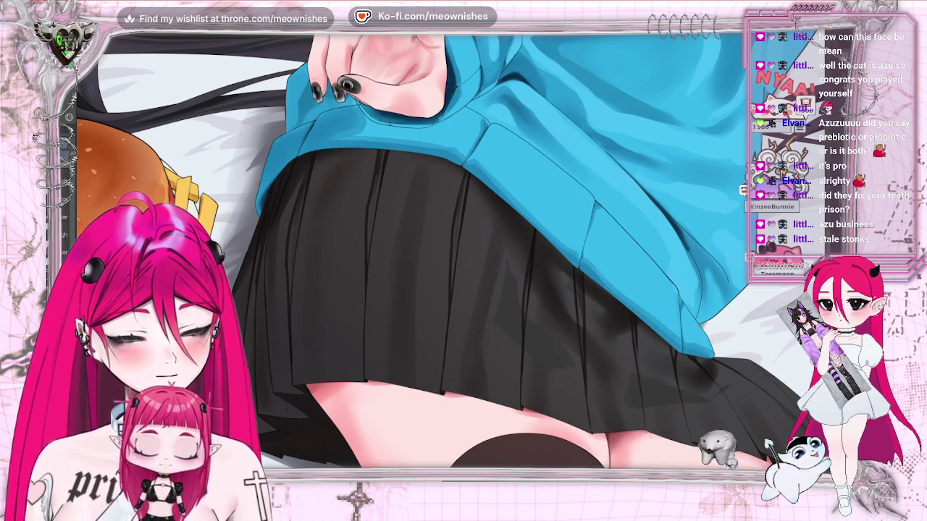
# - Fit the whole artwork in the window and mirror it to review the composition
pyautogui.hotkey('ctrl', '0')
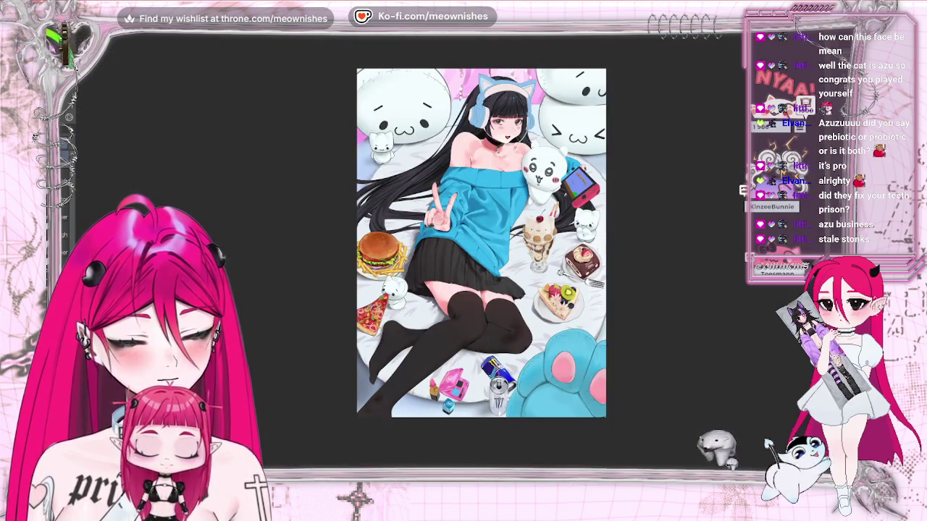
pyautogui.press('h')
pyautogui.press('h')
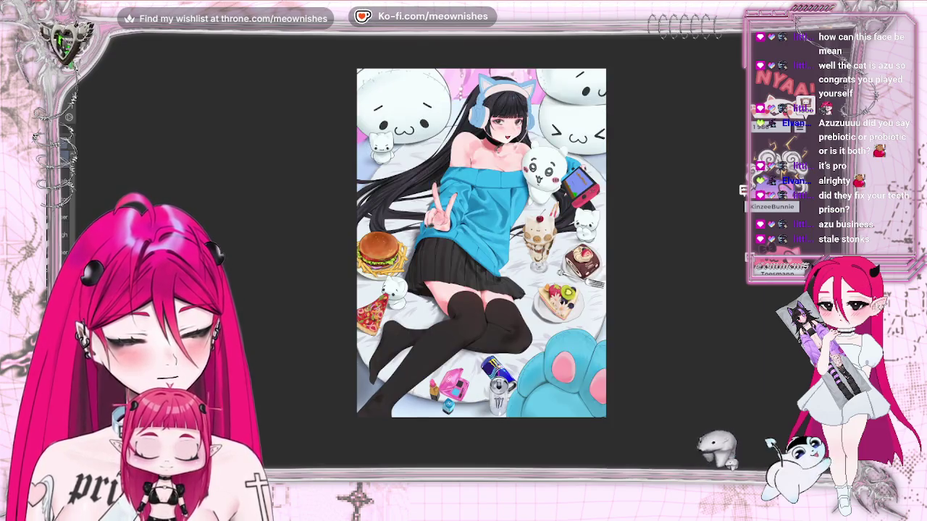
pyautogui.scroll(2, 438, 210)
pyautogui.scroll(2, 438, 210)
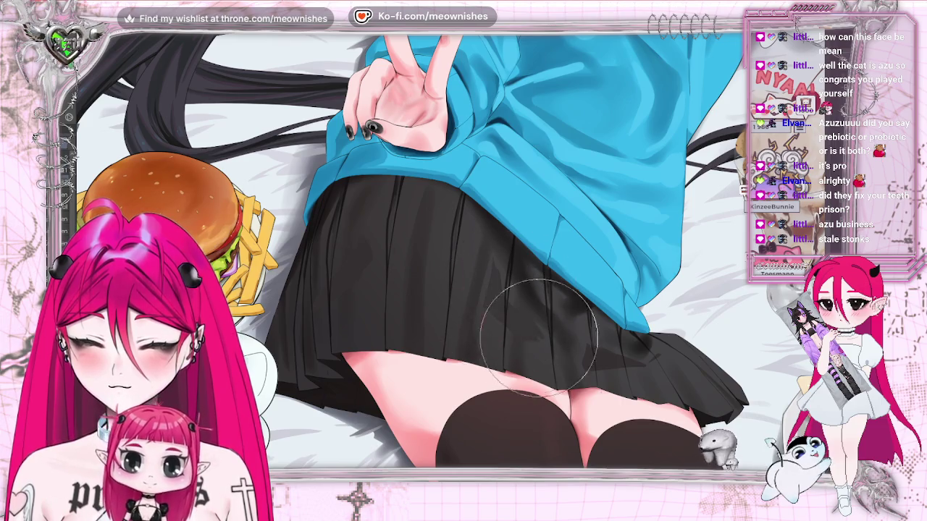
pyautogui.hotkey('ctrl', '-')
pyautogui.hotkey('ctrl', '-')
pyautogui.hotkey('ctrl', '-')
# - Zoom and briefly mirror the view to check the illustration's composition
pyautogui.hotkey('ctrl', '+')
pyautogui.hotkey('ctrl', '+')
pyautogui.press('m')
pyautogui.press('m')
pyautogui.hotkey('ctrl', '-')
pyautogui.hotkey('ctrl', '+')
pyautogui.hotkey('ctrl', '+')
pyautogui.hotkey('ctrl', '+')
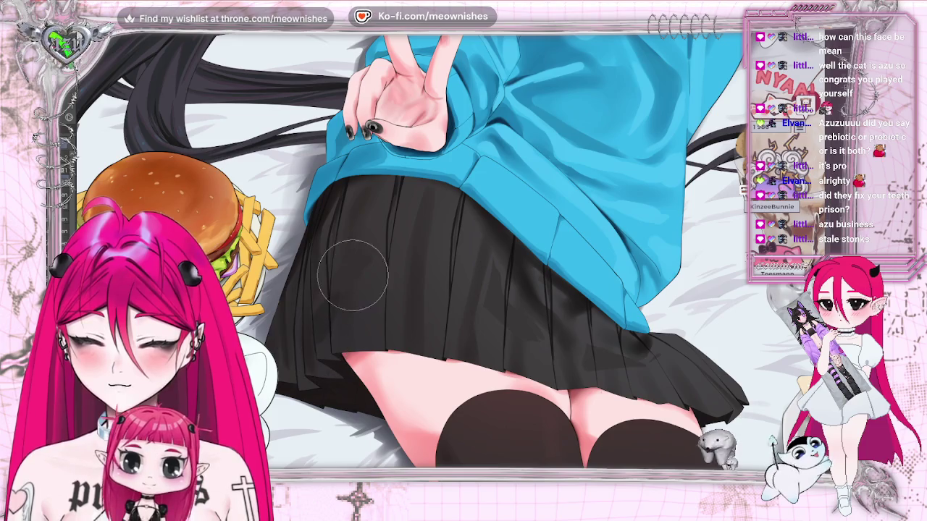
# - Darken the shading on the skirt's upper left beneath the blue sweater
pyautogui.scroll(-5, 464, 250)
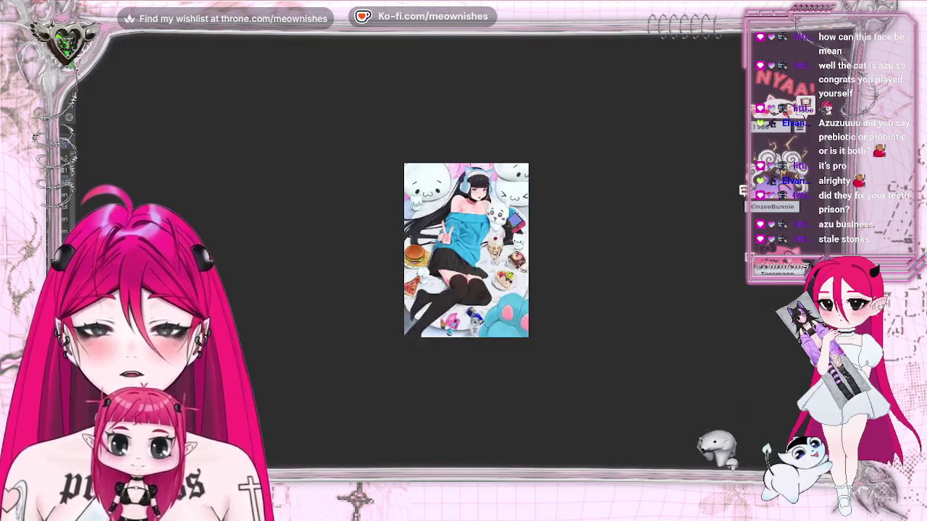
pyautogui.scroll(-2, 463, 249)
pyautogui.scroll(2, 464, 250)
pyautogui.scroll(4, 464, 250)
pyautogui.scroll(2, 288, 181)
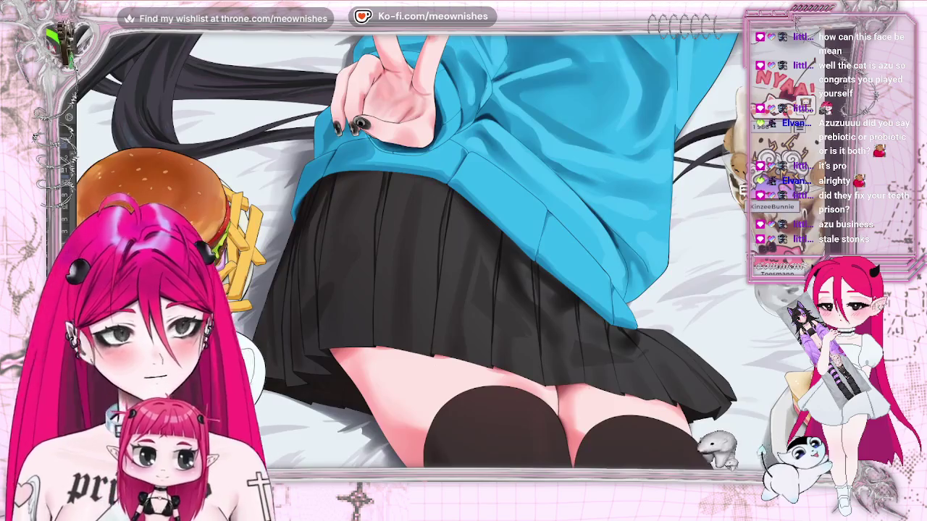
pyautogui.scroll(2, 288, 181)
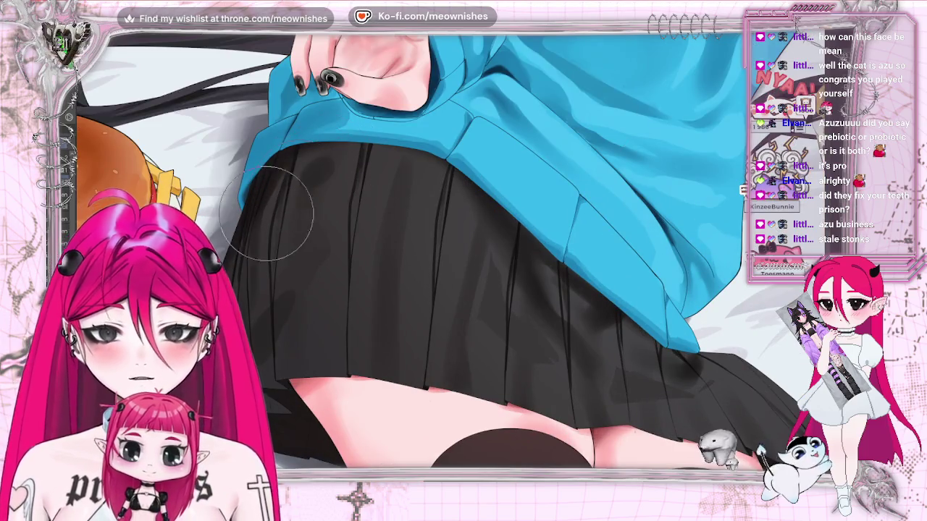
pyautogui.moveTo(312, 174); pyautogui.dragTo(261, 246)
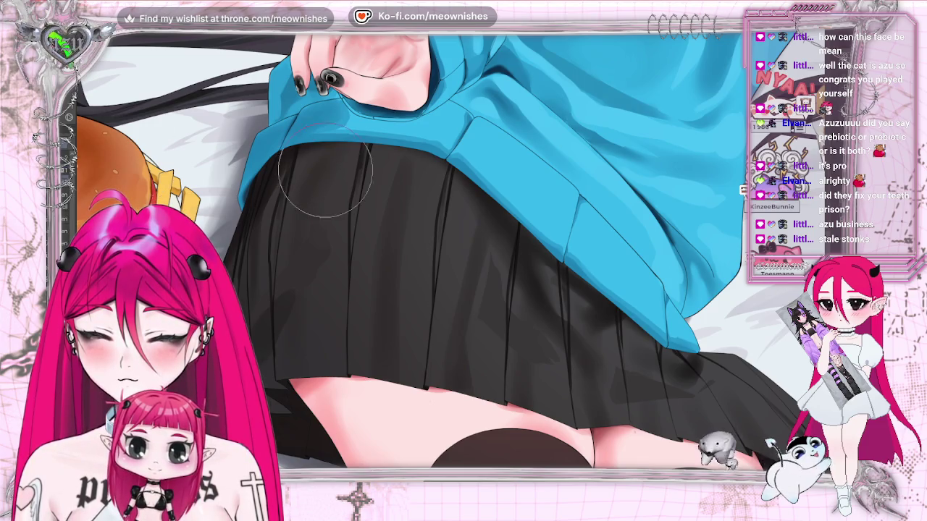
pyautogui.moveTo(289, 207); pyautogui.dragTo(362, 166)
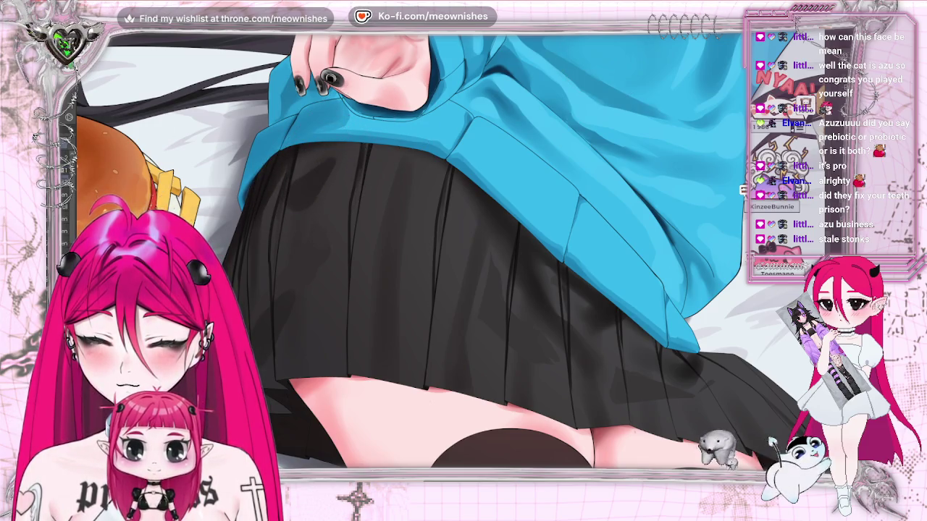
# - Compare the full artwork with close-ups of the sleeve, hand, skirt and food
pyautogui.hotkey('ctrl', '0')
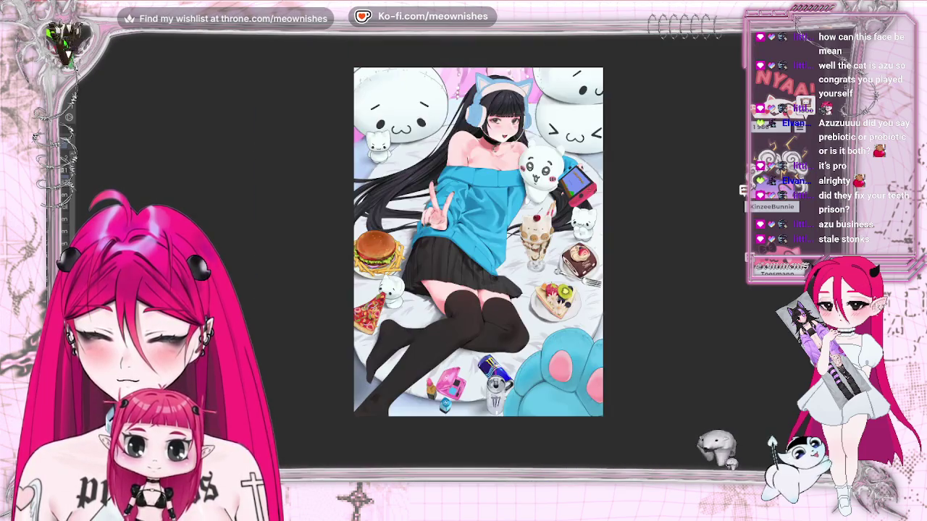
pyautogui.hotkey('ctrl', '-')
pyautogui.hotkey('ctrl', '+')
pyautogui.hotkey('ctrl', '+')
pyautogui.hotkey('ctrl', '+')
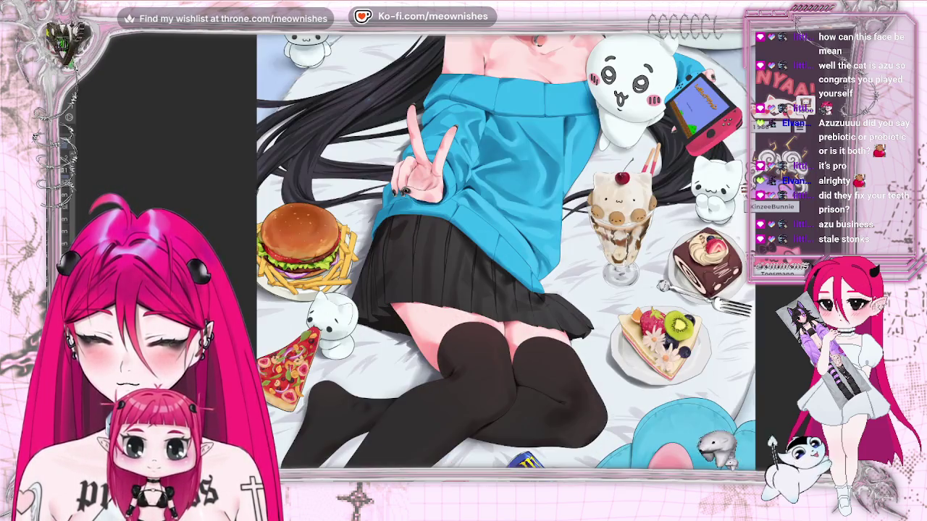
pyautogui.hotkey('ctrl', '+')
pyautogui.hotkey('ctrl', '+')
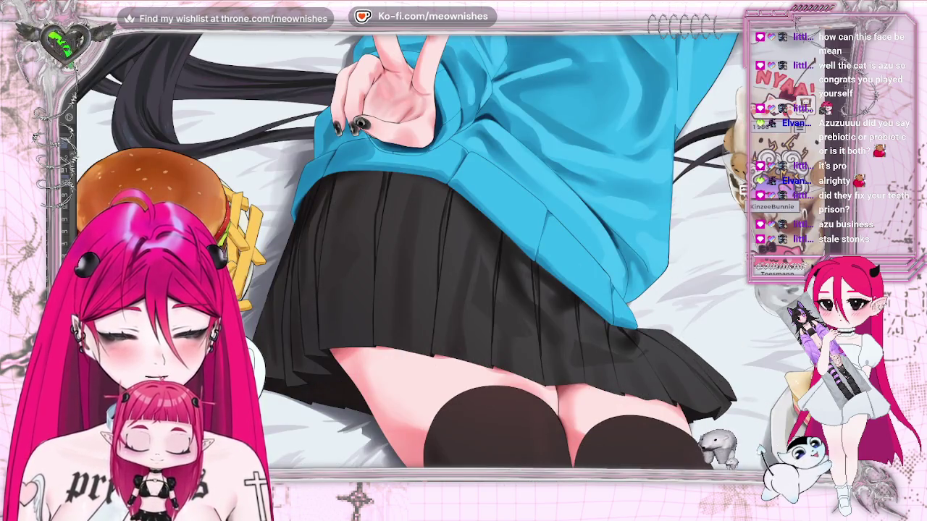
pyautogui.hotkey('ctrl', '0')
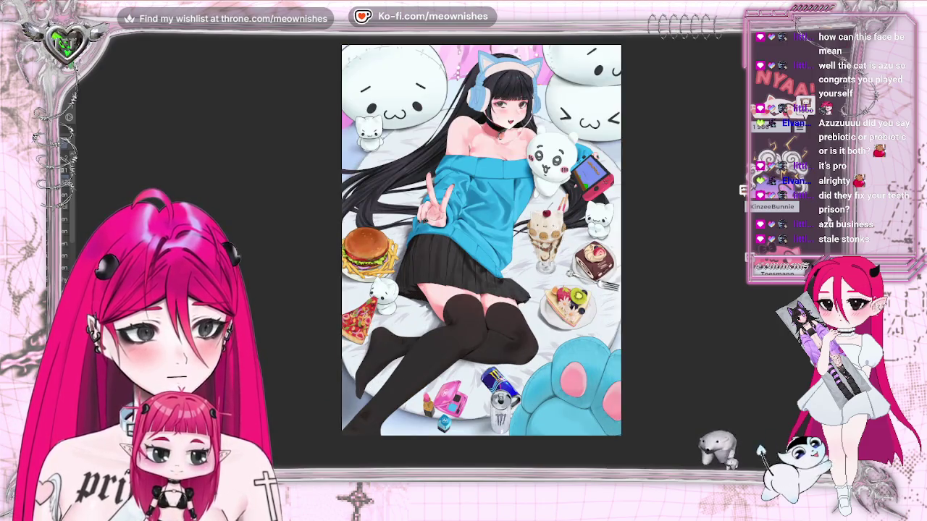
pyautogui.scroll(2, 481, 252)
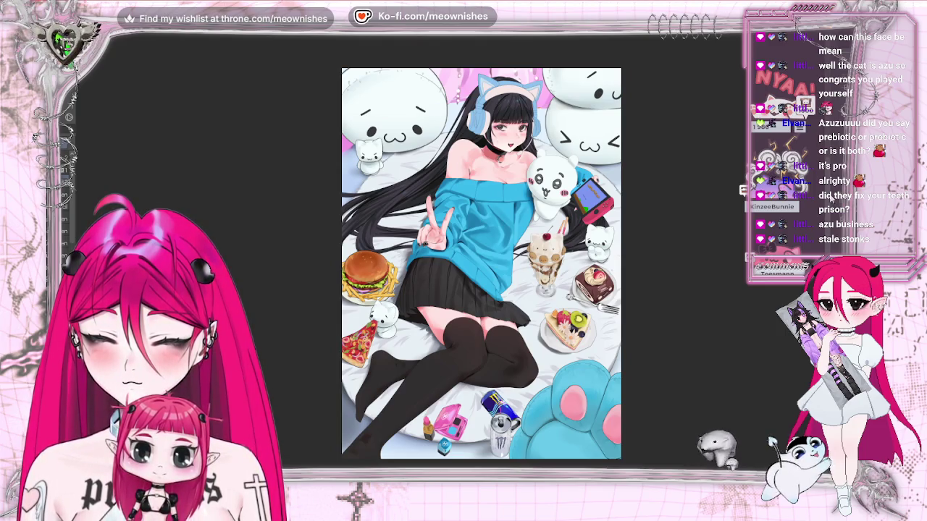
pyautogui.scroll(-3, 481, 252)
pyautogui.scroll(-3, 480, 252)
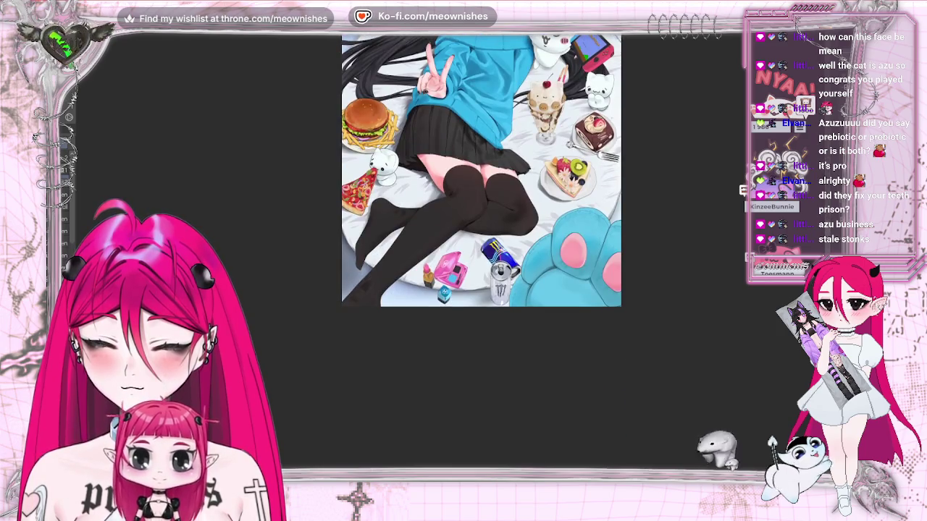
# - Lasso-select the pink palette's lid area and its eyeshadow pans
pyautogui.scroll(2, 505, 188)
pyautogui.scroll(2, 450, 257)
pyautogui.scroll(3, 449, 300)
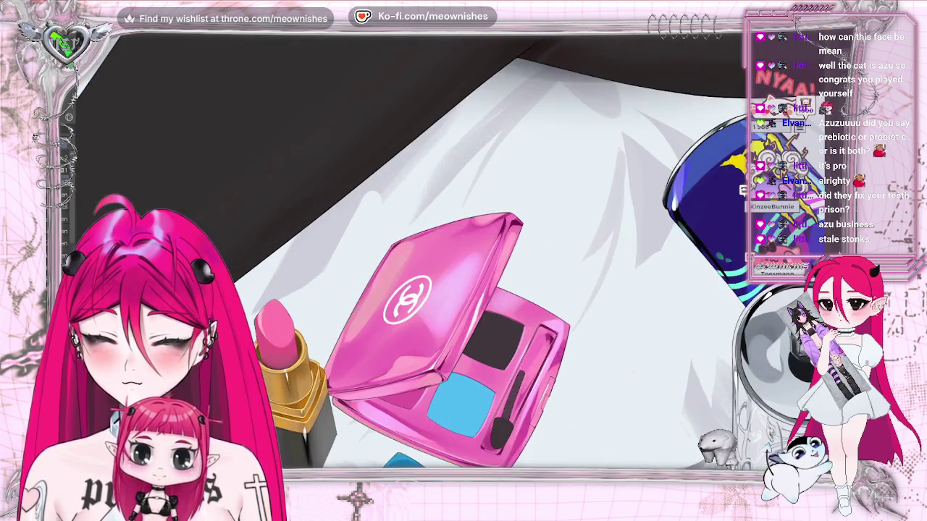
pyautogui.scroll(2, 448, 300)
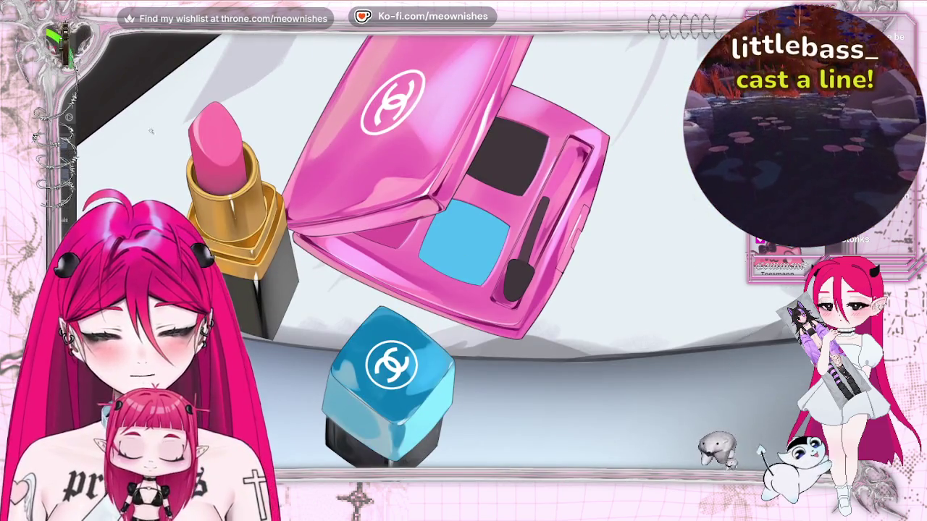
pyautogui.moveTo(433, 143); pyautogui.dragTo(427, 239)
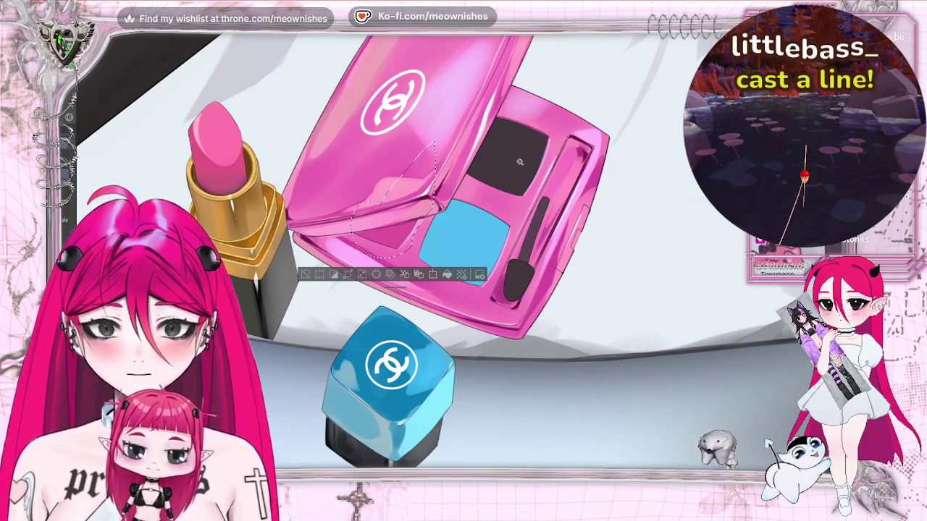
pyautogui.moveTo(527, 156); pyautogui.dragTo(490, 257)
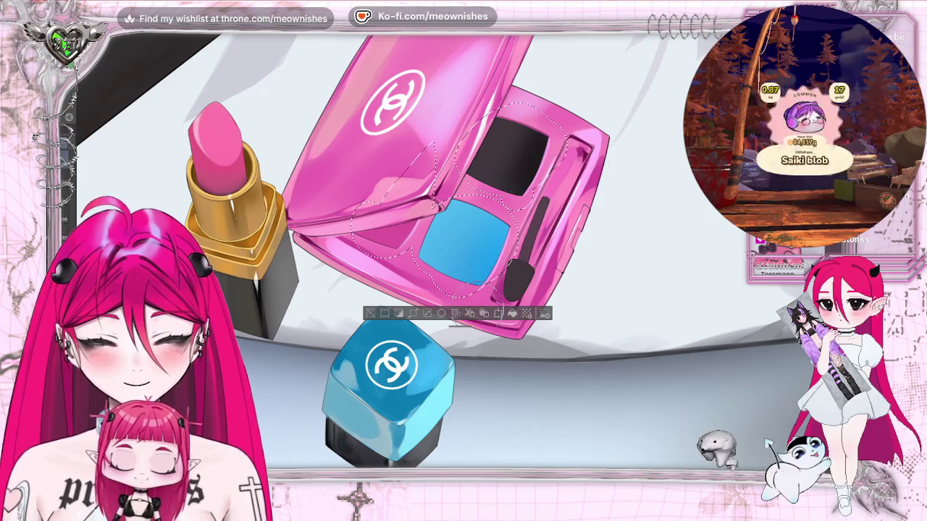
# - Zoom in and out on the selected palette to inspect the white sparkles on the blue pan
pyautogui.scroll(-5, 454, 246)
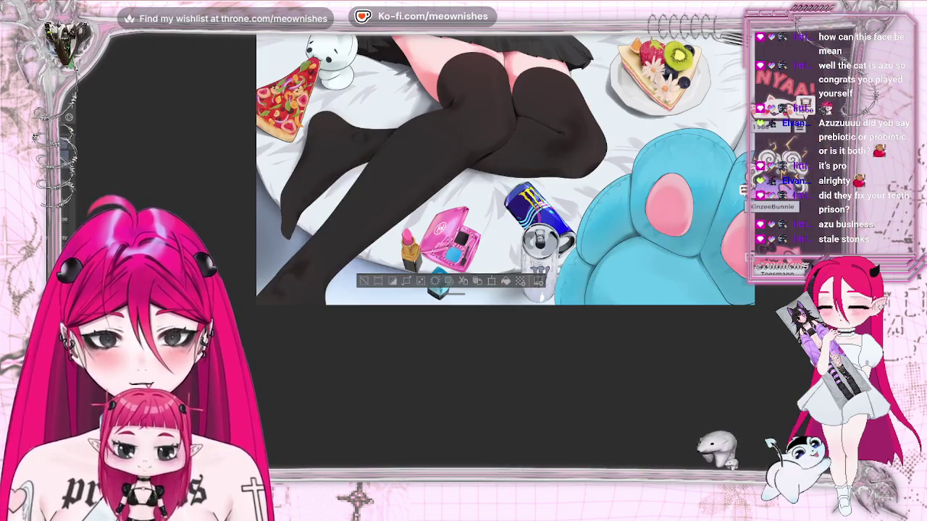
pyautogui.scroll(5, 449, 249)
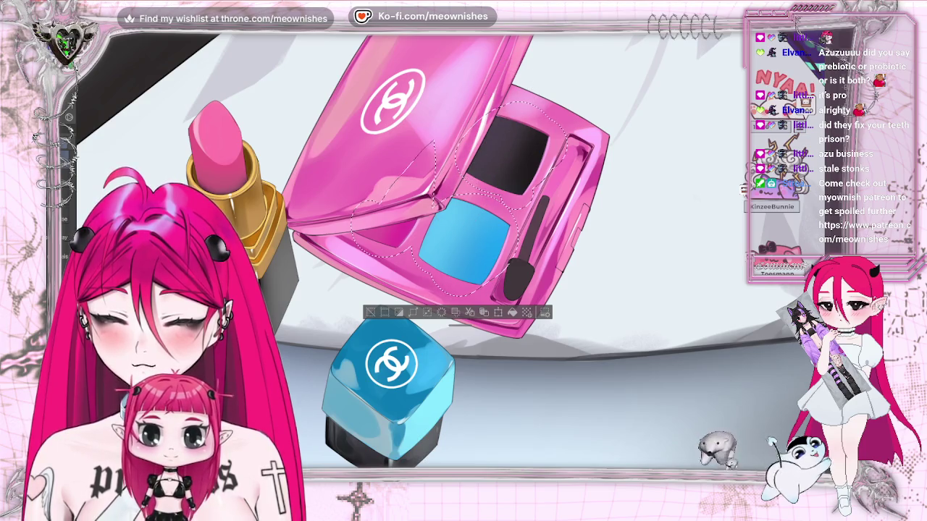
pyautogui.scroll(-2, 456, 239)
pyautogui.scroll(-2, 456, 239)
pyautogui.scroll(-2, 456, 239)
pyautogui.scroll(5, 457, 239)
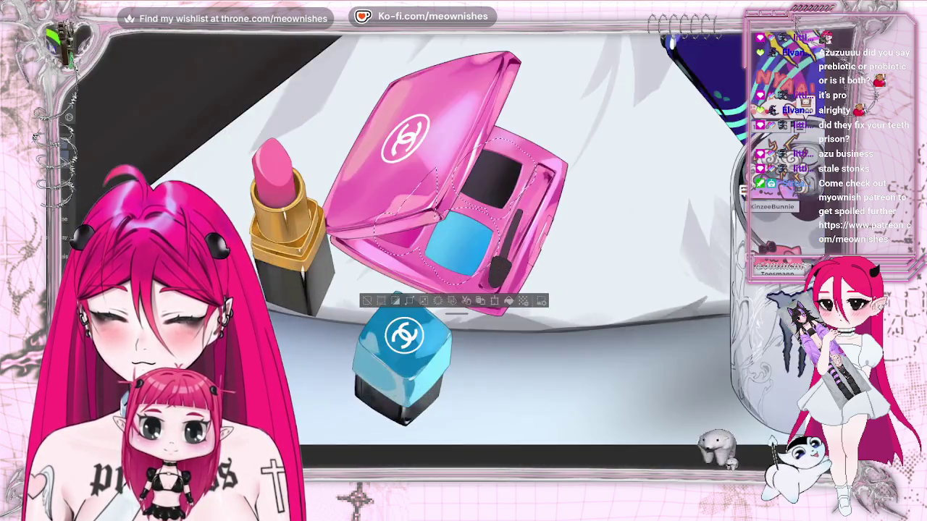
pyautogui.scroll(2, 451, 256)
pyautogui.scroll(2, 451, 256)
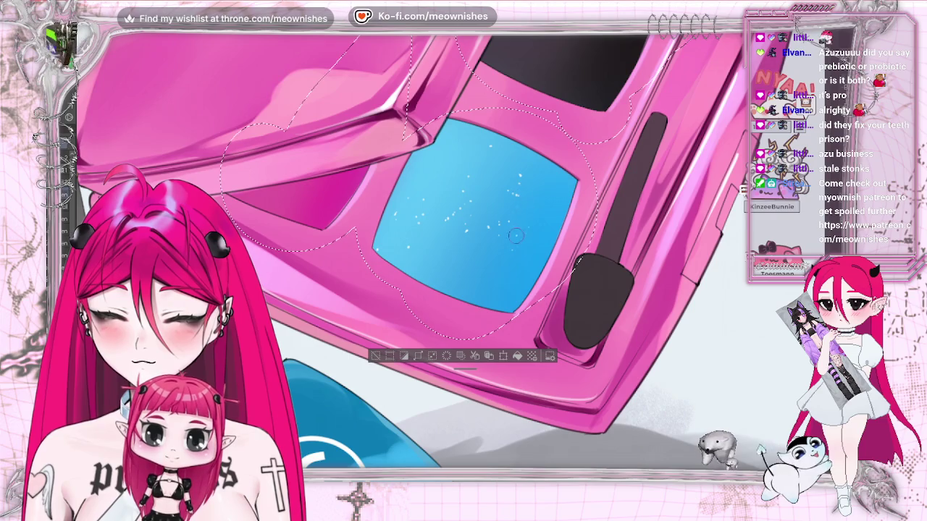
# - Add white star sparkles to the blue eyeshadow pan
pyautogui.click(478, 269)
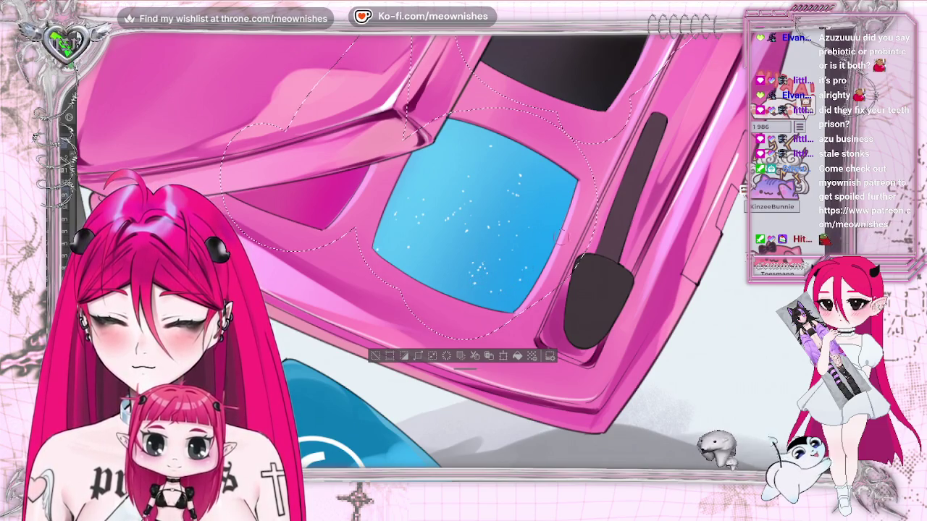
pyautogui.hotkey('ctrl', '0')
pyautogui.scroll(5, 451, 258)
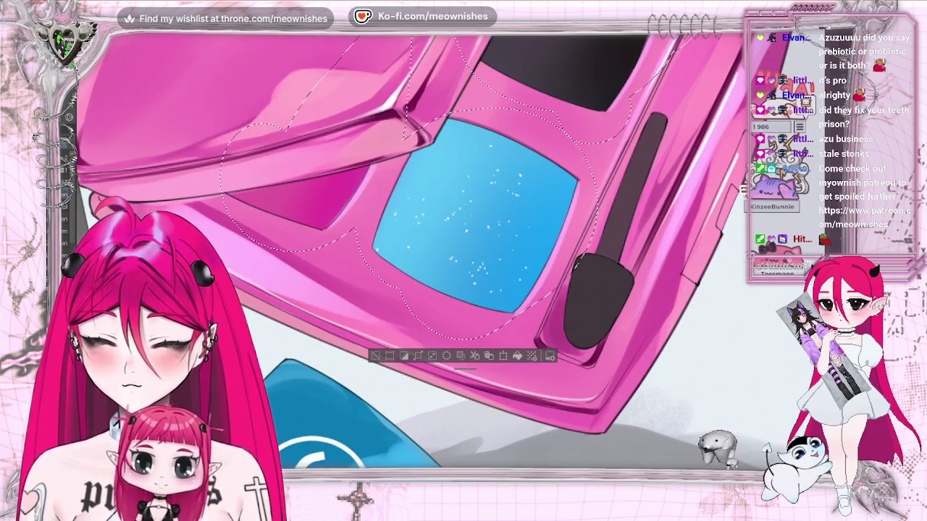
pyautogui.scroll(5, 502, 177)
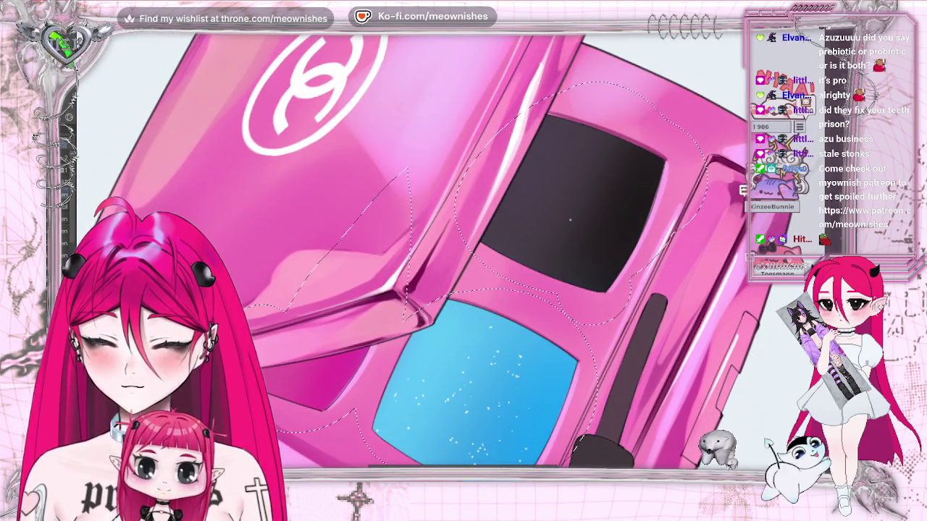
# - Scatter light specks over the dark eyeshadow pan and compare it with the full illustration
pyautogui.click(569, 213)
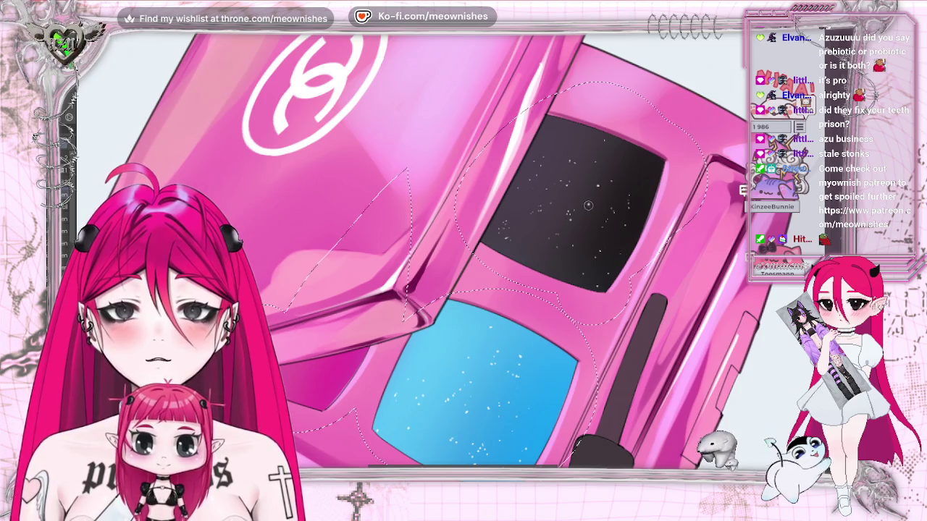
pyautogui.hotkey('ctrl', '0')
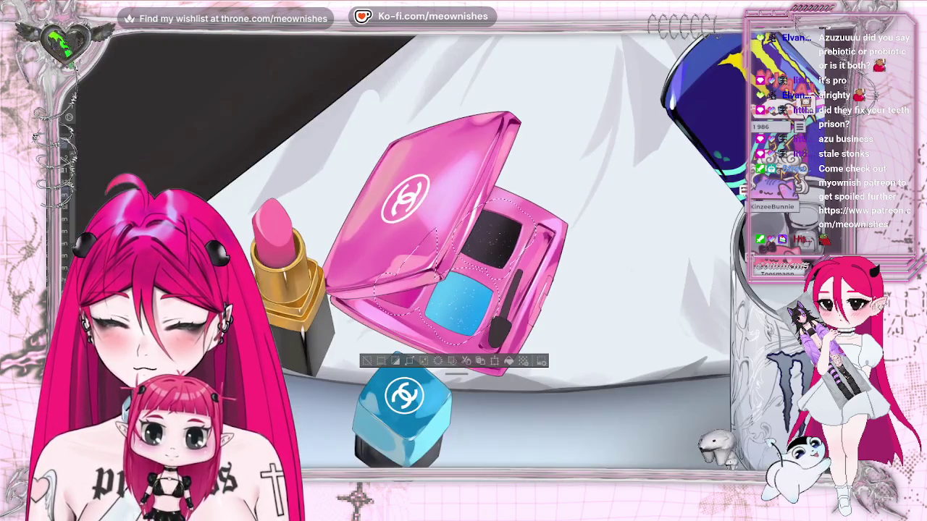
pyautogui.hotkey('ctrl', '0')
pyautogui.hotkey('ctrl', 'alt', '0')
pyautogui.hotkey('ctrl', '0')
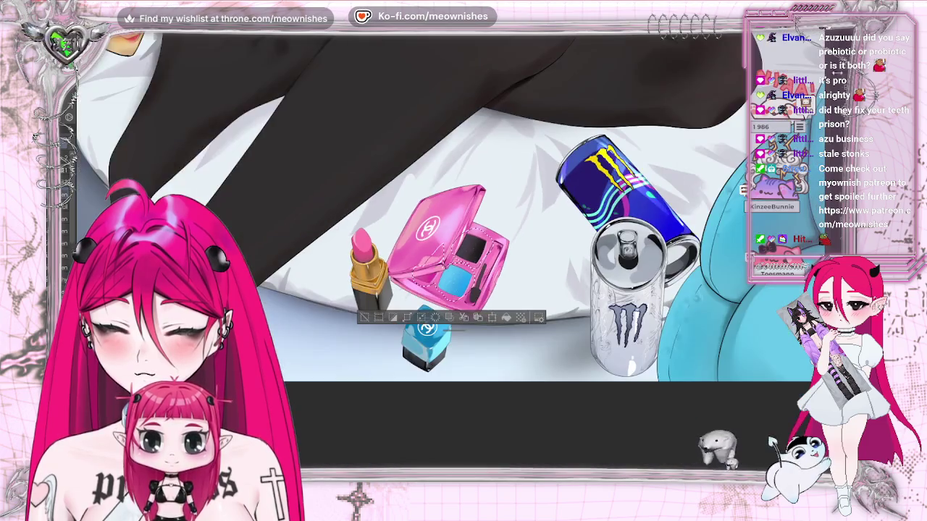
pyautogui.hotkey('ctrl', 'alt', '0')
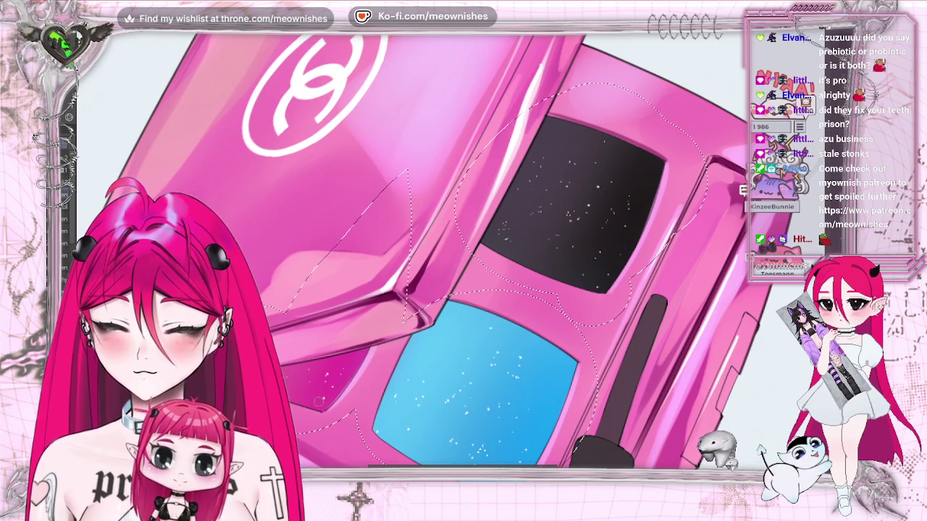
# - Zoom around the pink palette to review both glittering pans
pyautogui.scroll(-2, 352, 364)
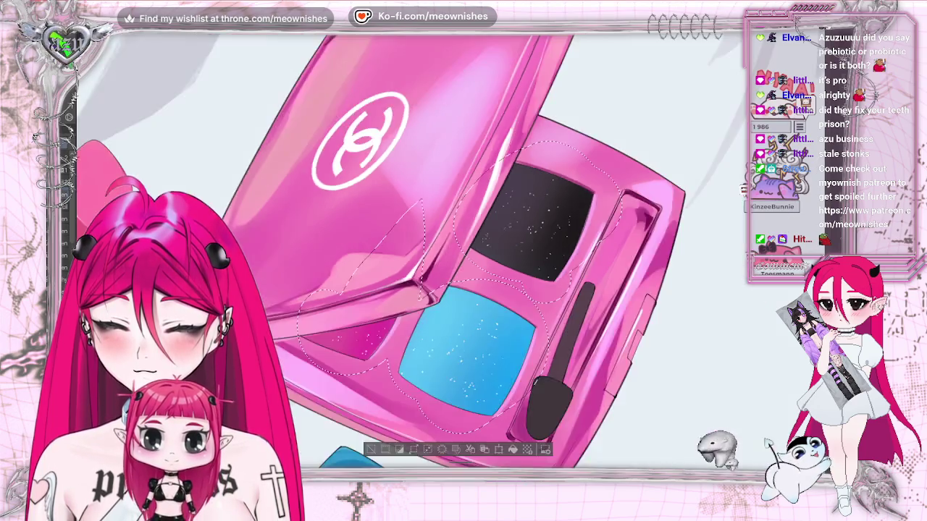
pyautogui.scroll(-3, 352, 364)
pyautogui.scroll(2, 352, 365)
pyautogui.scroll(3, 442, 354)
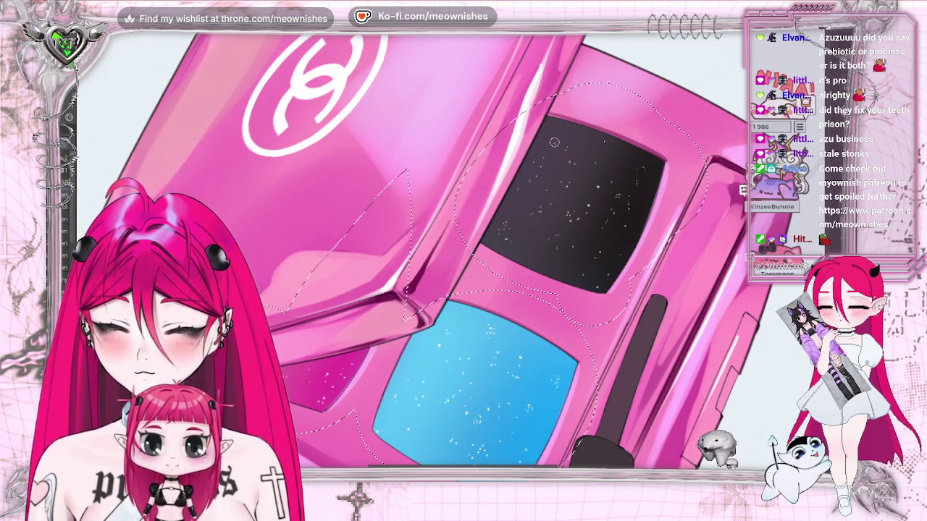
pyautogui.scroll(-5, 463, 261)
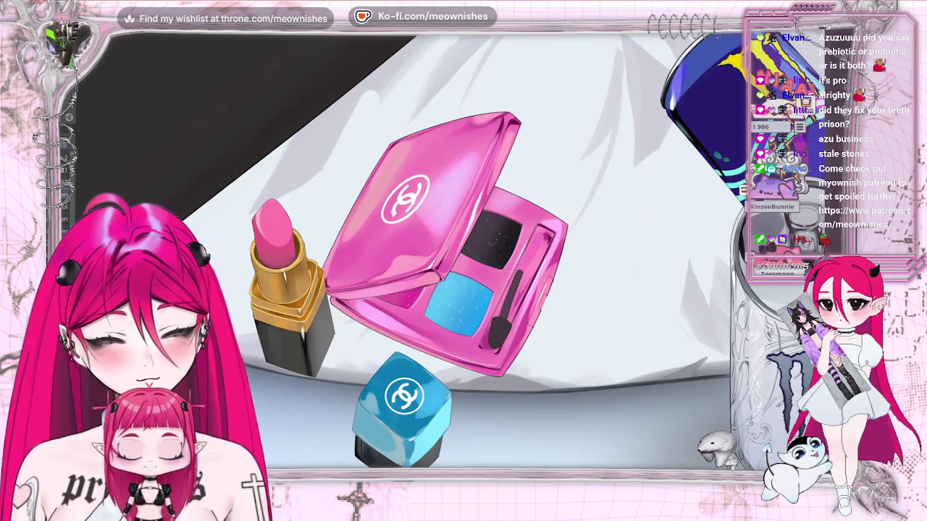
pyautogui.scroll(-3, 451, 250)
pyautogui.scroll(-3, 451, 251)
pyautogui.scroll(-3, 450, 257)
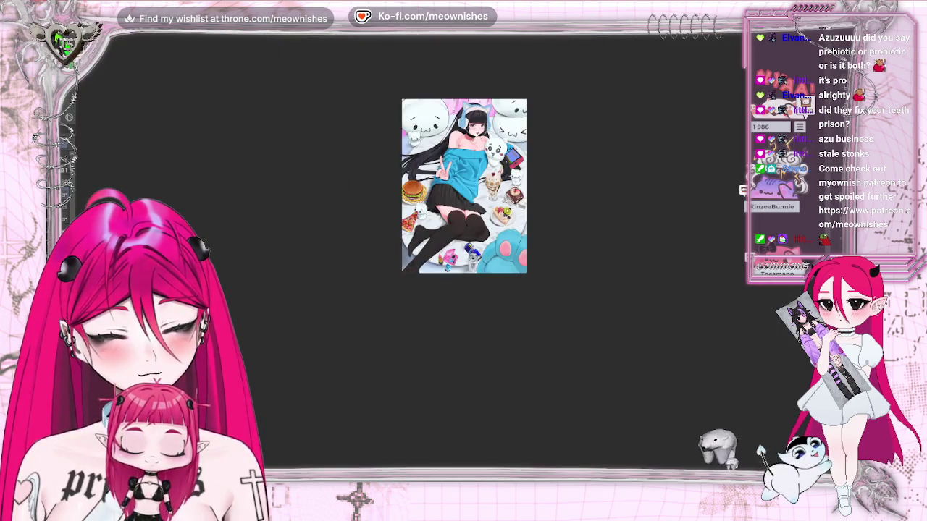
pyautogui.scroll(3, 450, 262)
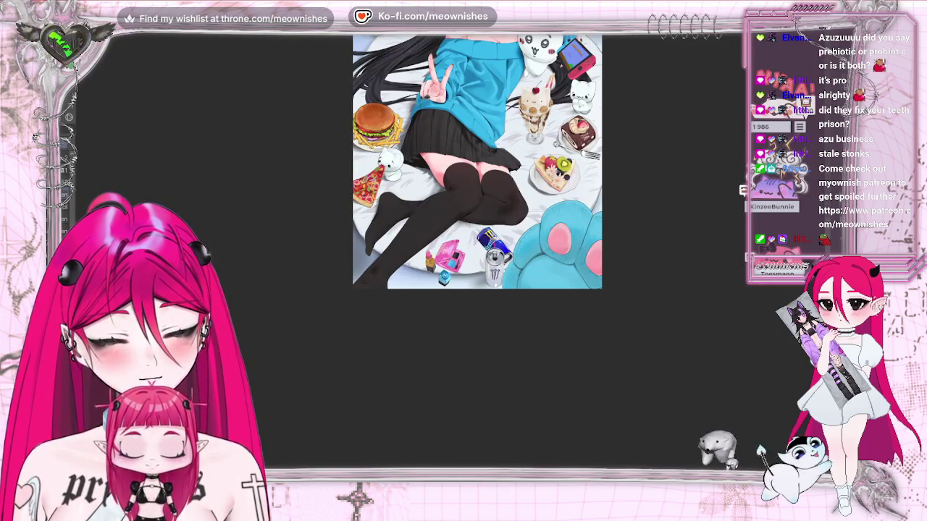
pyautogui.press('m')
pyautogui.press('m')
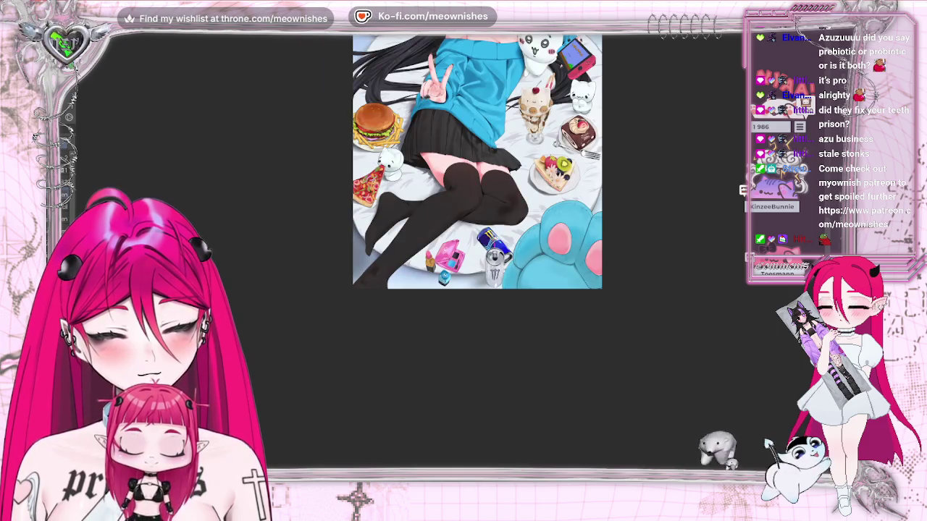
pyautogui.scroll(10, 447, 254)
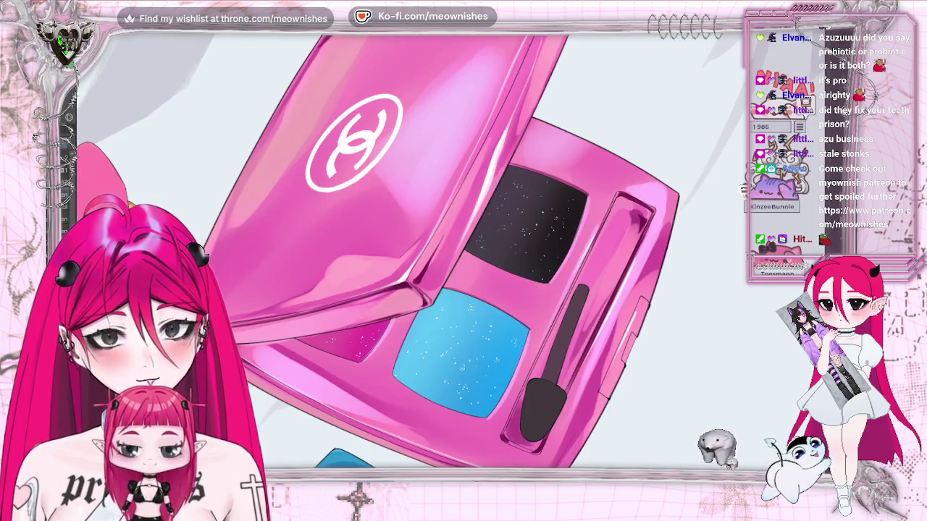
pyautogui.scroll(-8, 448, 254)
pyautogui.scroll(-2, 448, 254)
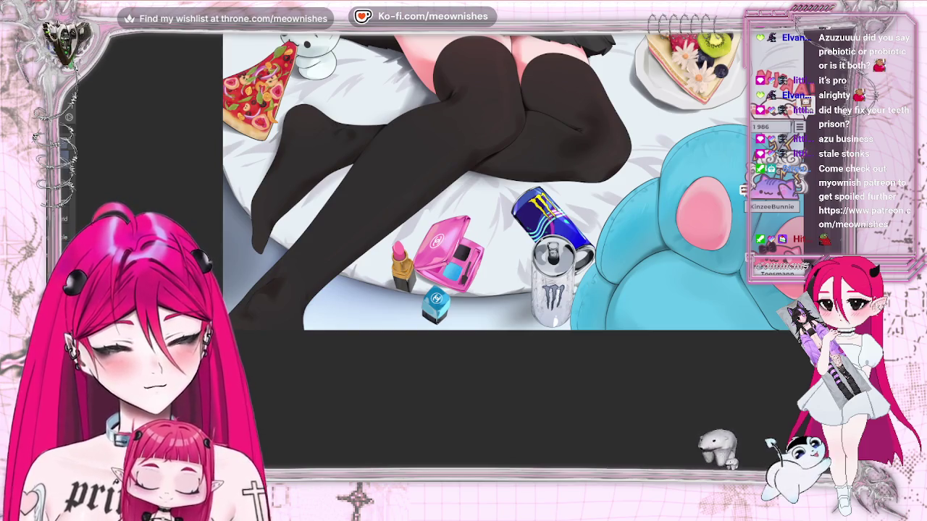
pyautogui.press('Delete')
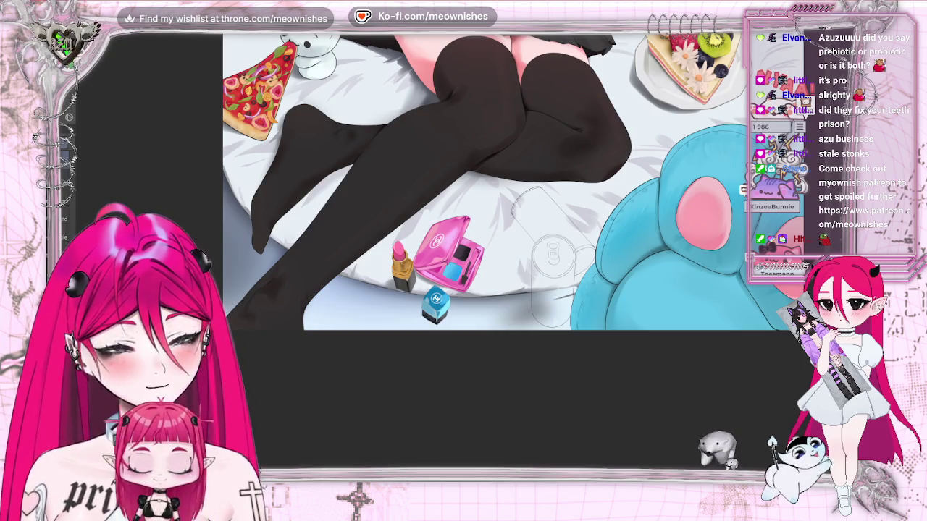
pyautogui.hotkey('ctrl', 'z')
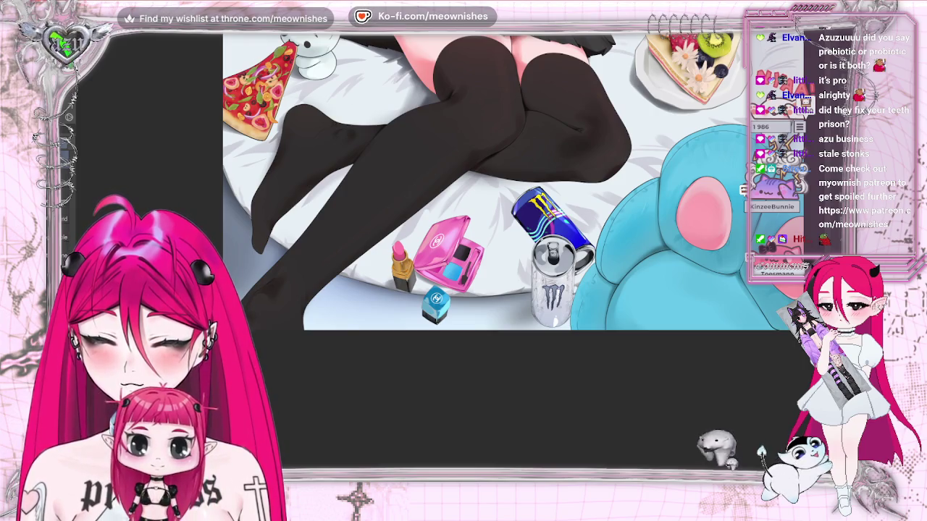
pyautogui.click(313, 84)
pyautogui.press('Return')
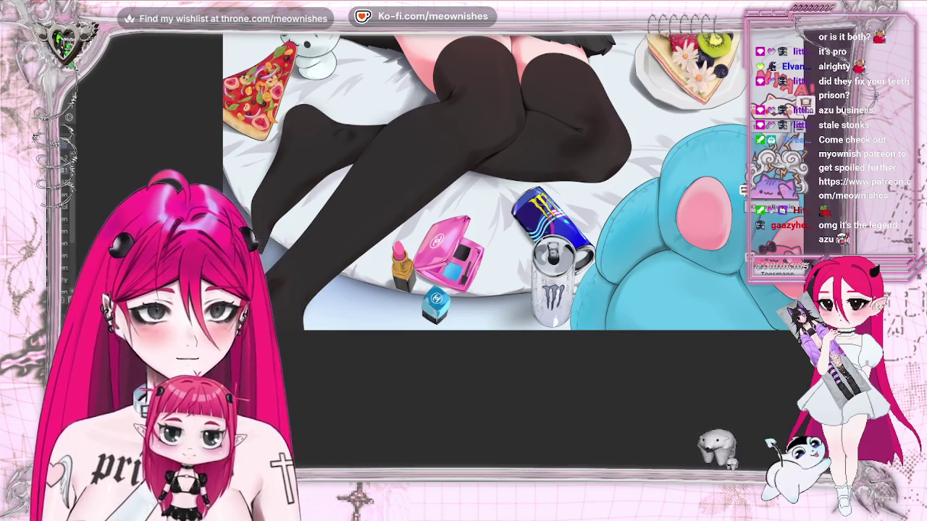
pyautogui.scroll(-3, 463, 181)
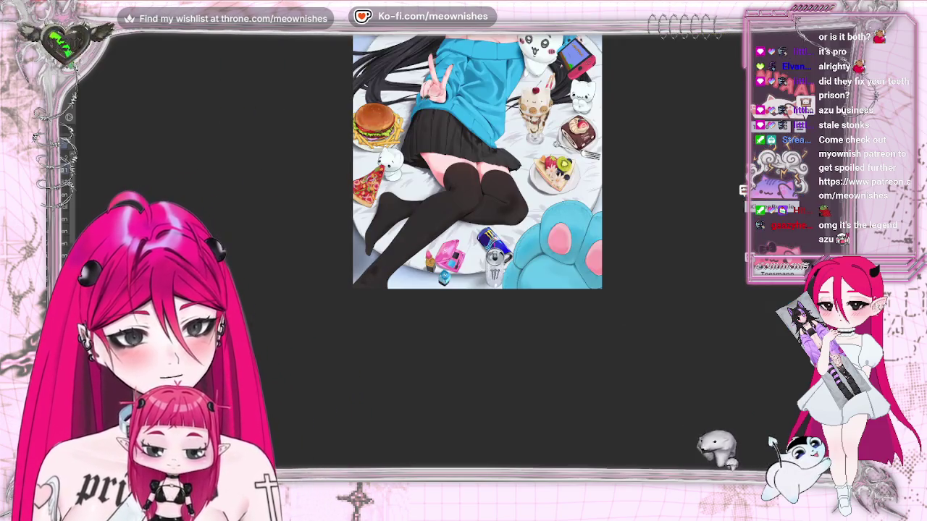
pyautogui.scroll(-1, 463, 181)
pyautogui.scroll(2, 454, 260)
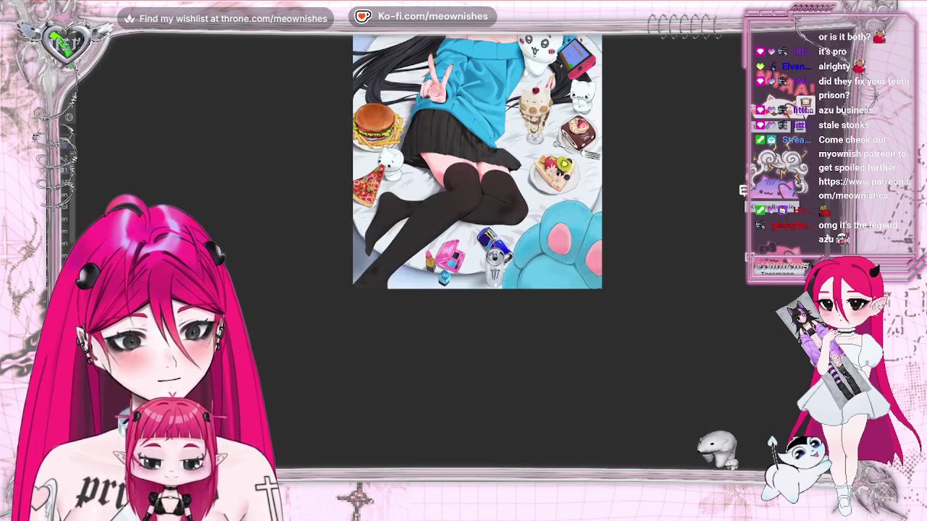
pyautogui.scroll(-2, 464, 229)
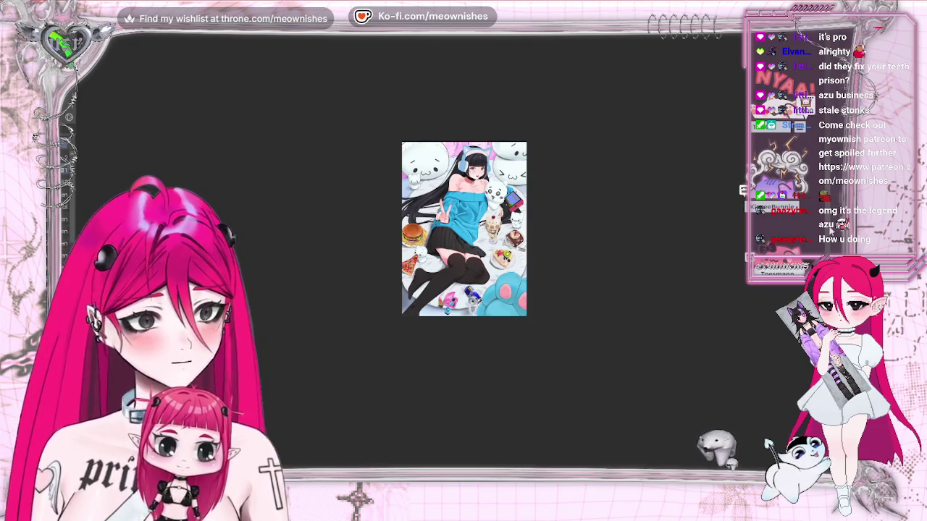
pyautogui.scroll(-1, 828, 245)
pyautogui.scroll(-1, 827, 245)
pyautogui.scroll(-1, 828, 245)
pyautogui.scroll(-1, 831, 252)
pyautogui.scroll(1, 831, 252)
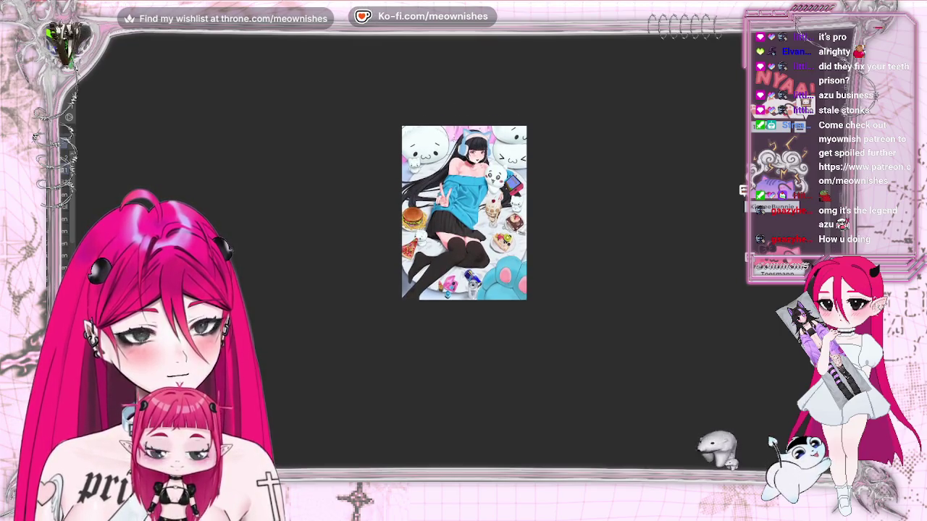
pyautogui.press('m')
pyautogui.press('m')
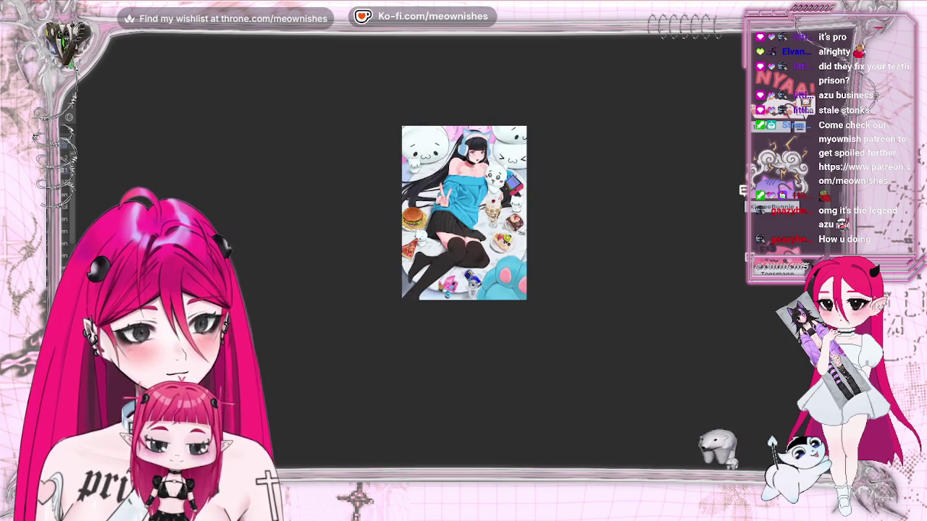
pyautogui.scroll(2, 451, 255)
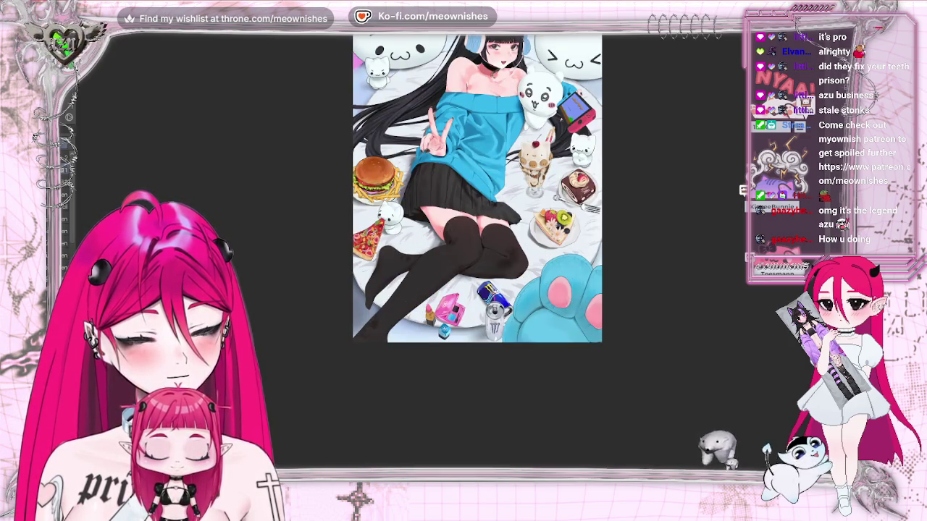
pyautogui.scroll(3, 826, 230)
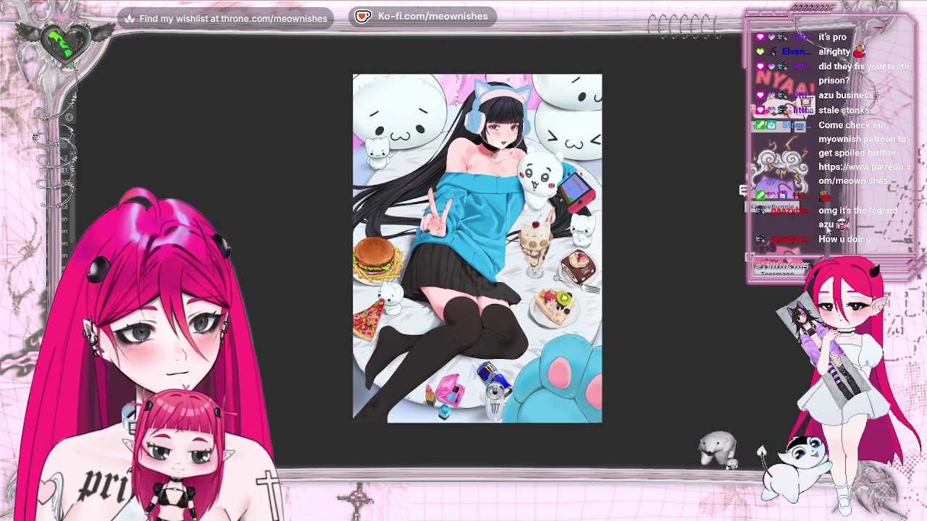
pyautogui.scroll(-3, 826, 230)
pyautogui.scroll(-1, 826, 230)
pyautogui.scroll(5, 449, 239)
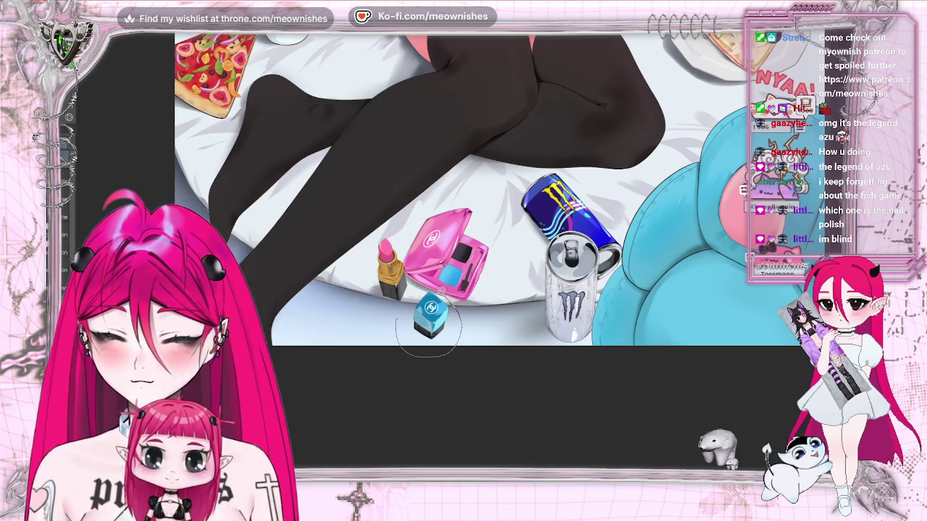
# - Lasso the blue nail polish bottle, delete it, and clear the selection
pyautogui.moveTo(441, 289); pyautogui.dragTo(404, 357)
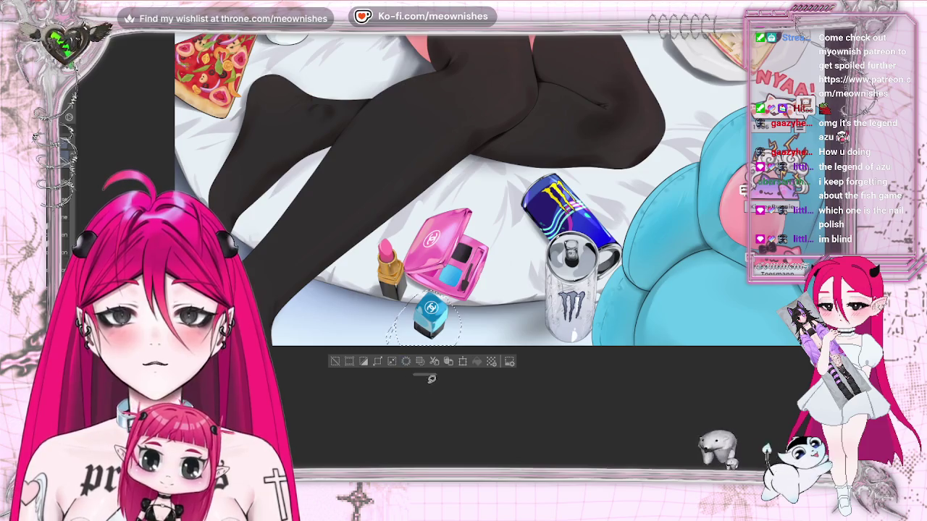
pyautogui.hotkey('alt', 'e')
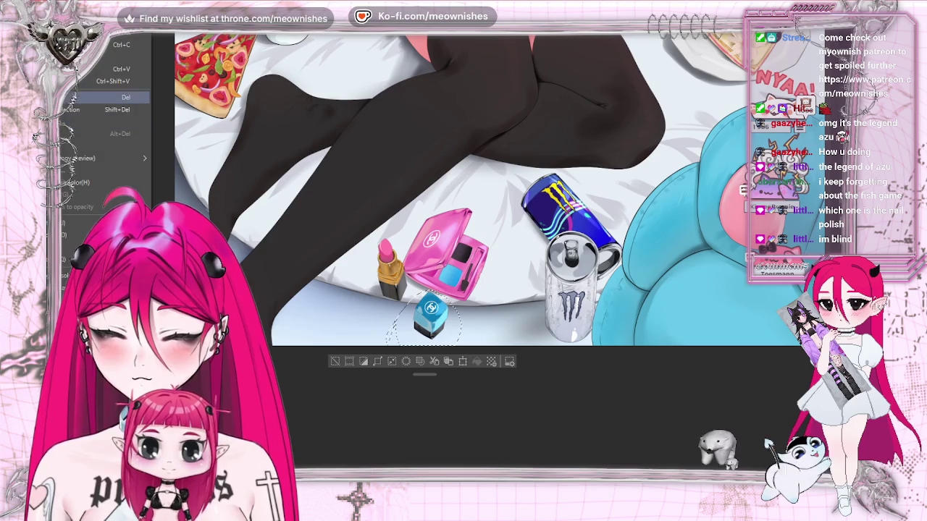
pyautogui.press('Delete')
pyautogui.hotkey('ctrl', 'd')
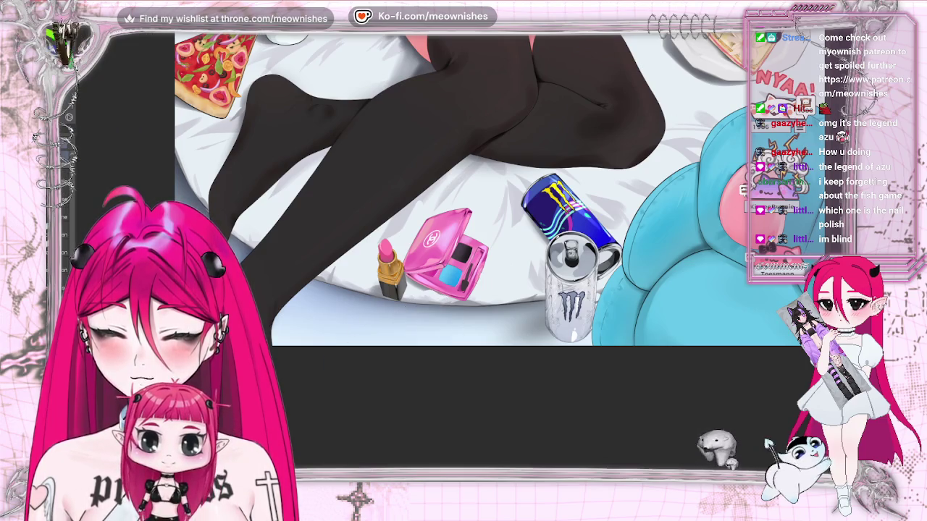
# - Move the selected pink compact and lipstick down-left on the bed
pyautogui.hotkey('ctrl', '0')
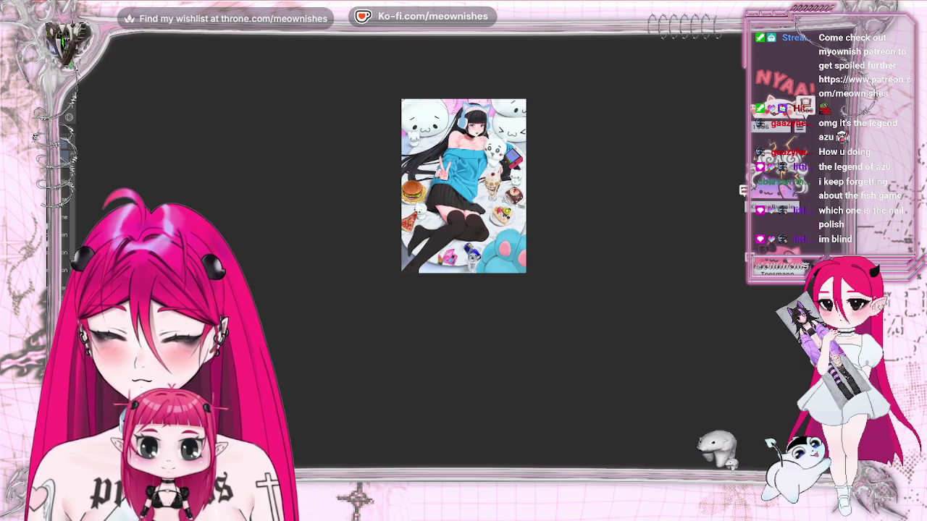
pyautogui.press('h')
pyautogui.press('h')
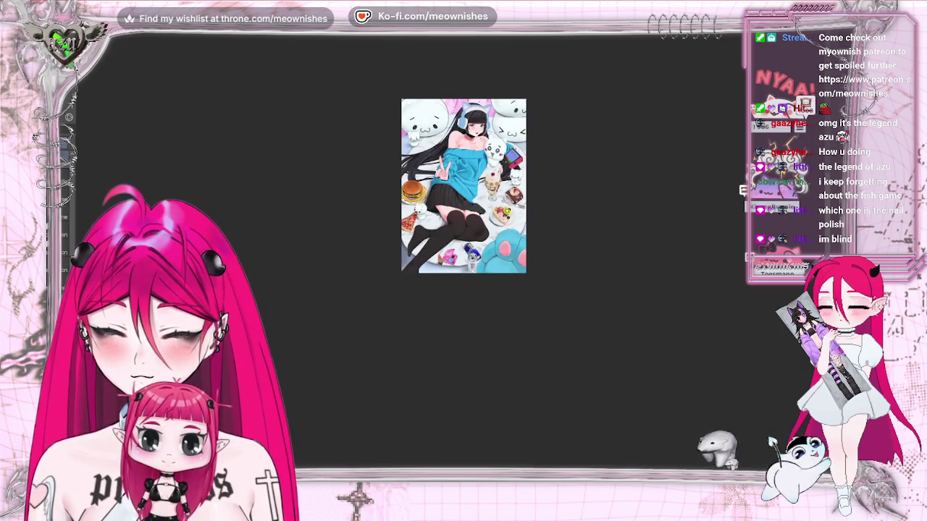
pyautogui.hotkey('ctrl', '-')
pyautogui.scroll(3, 456, 239)
pyautogui.scroll(3, 457, 238)
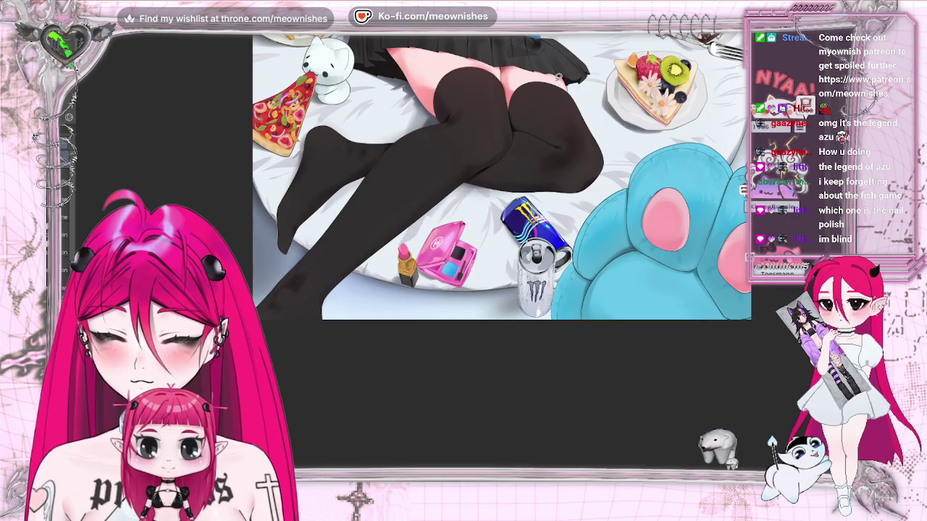
pyautogui.moveTo(478, 310); pyautogui.dragTo(464, 340)
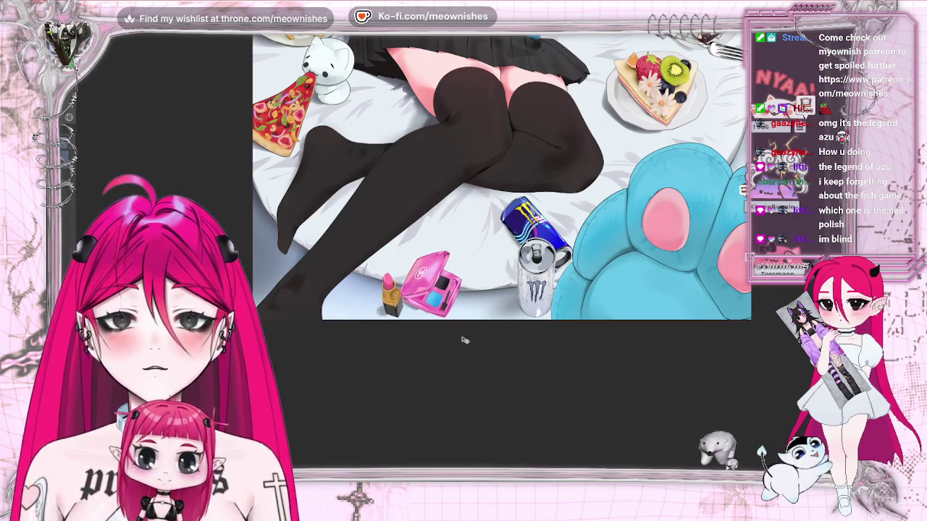
# - Nudge the compact and lipstick slightly up-right and start a Ctrl+T transform on them
pyautogui.hotkey('ctrl', '0')
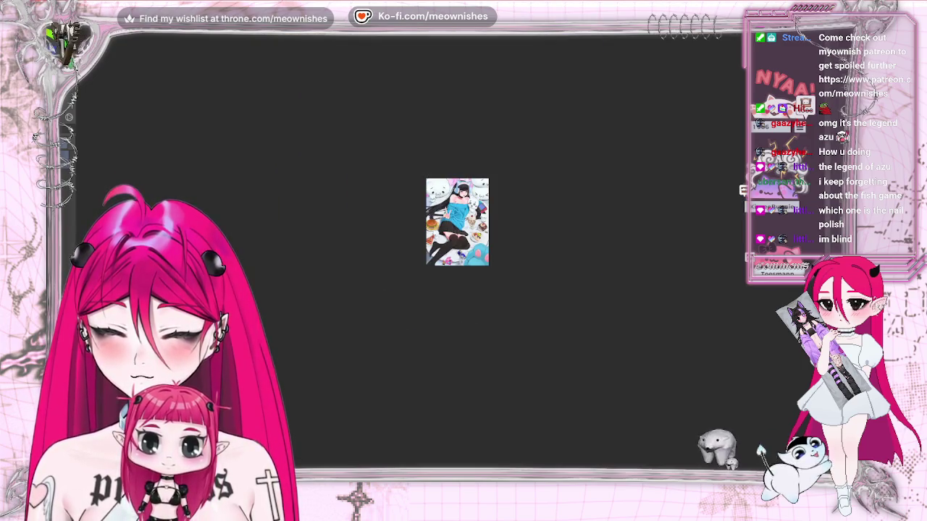
pyautogui.scroll(1, 468, 257)
pyautogui.scroll(2, 468, 257)
pyautogui.scroll(1, 468, 257)
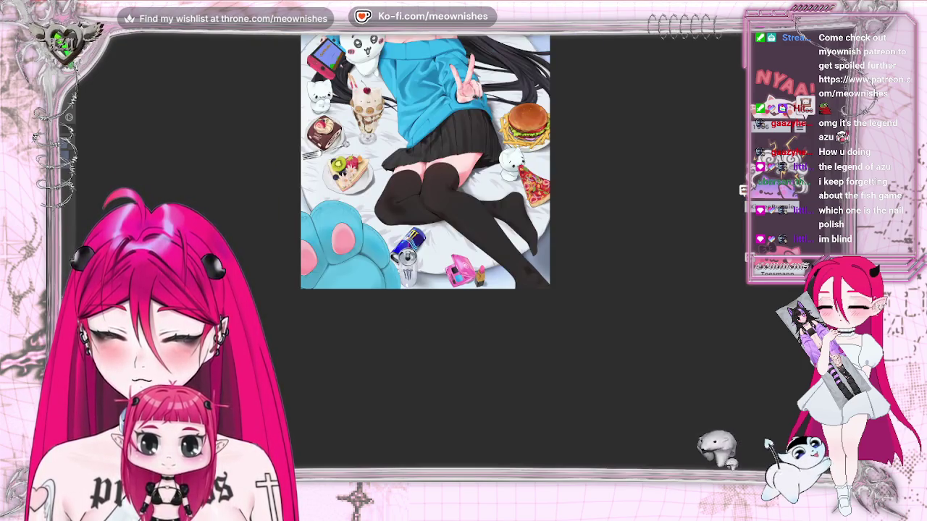
pyautogui.press('m')
pyautogui.scroll(-2, 457, 221)
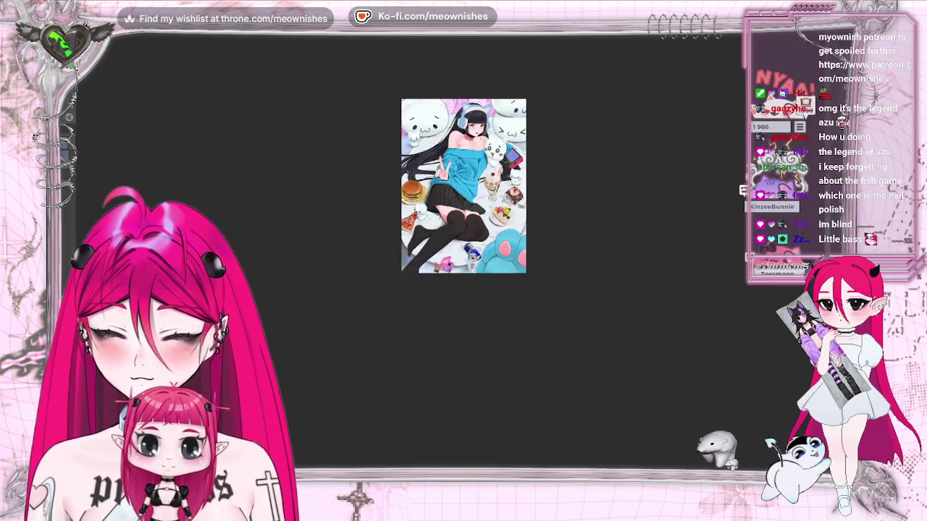
pyautogui.scroll(-1, 457, 222)
pyautogui.scroll(1, 507, 290)
pyautogui.scroll(2, 507, 290)
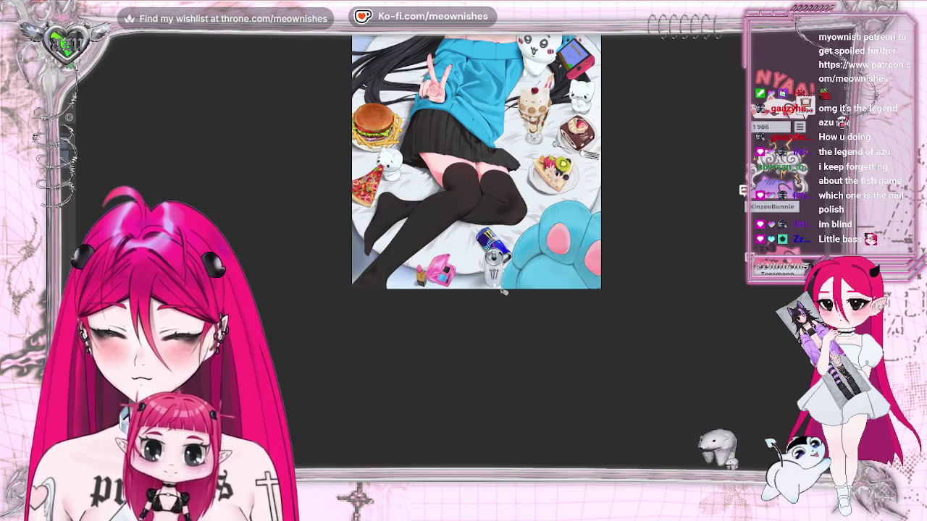
pyautogui.moveTo(452, 285); pyautogui.dragTo(457, 281)
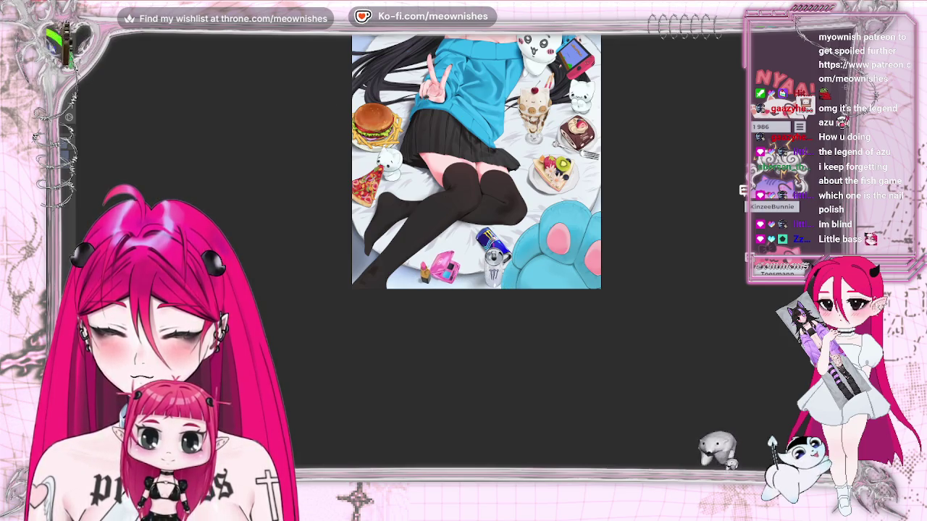
pyautogui.hotkey('ctrl', 't')
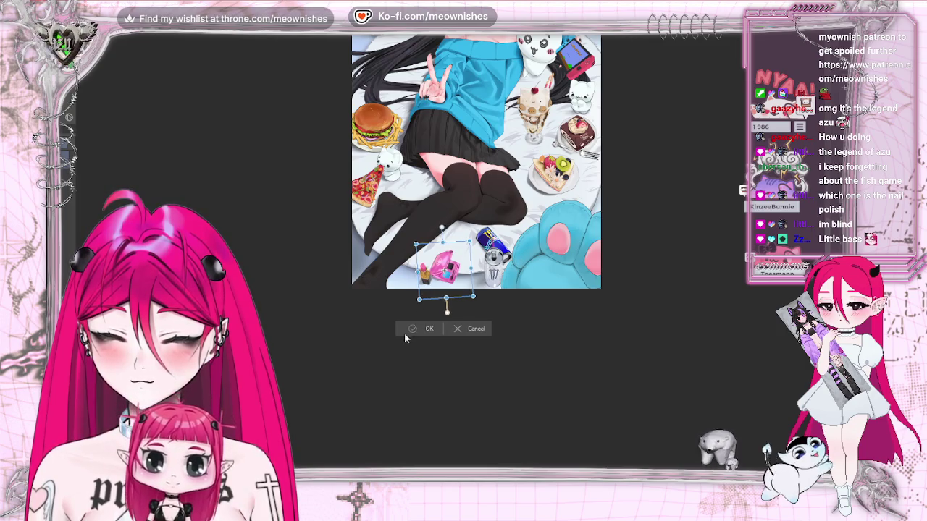
# - Commit the transform, then undo the makeup move and nail polish deletion and deselect
pyautogui.click(410, 329)
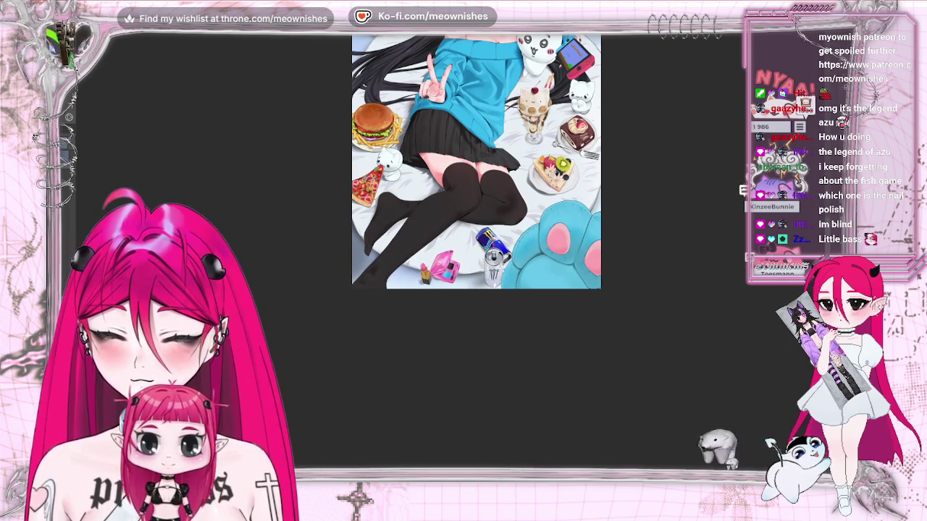
pyautogui.hotkey('ctrl', '-')
pyautogui.hotkey('ctrl', '-')
pyautogui.scroll(2, 452, 257)
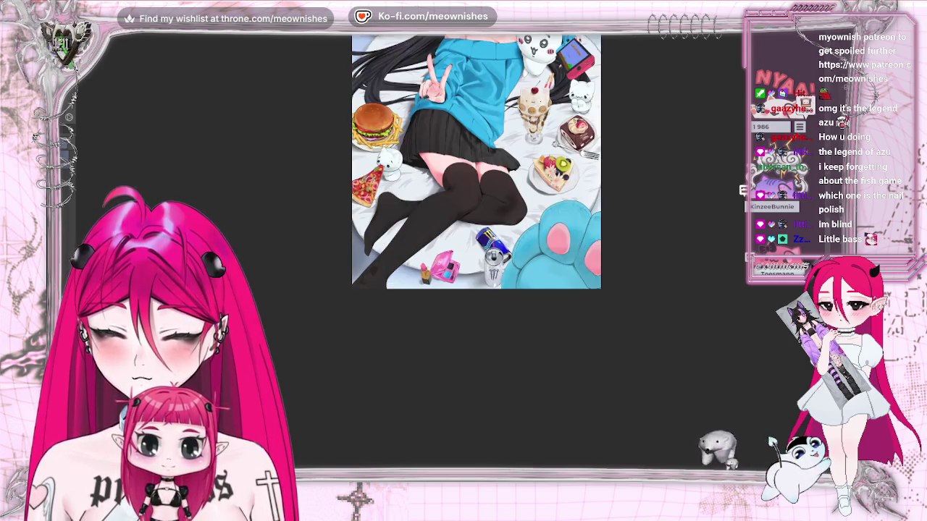
pyautogui.hotkey('ctrl', 'z')
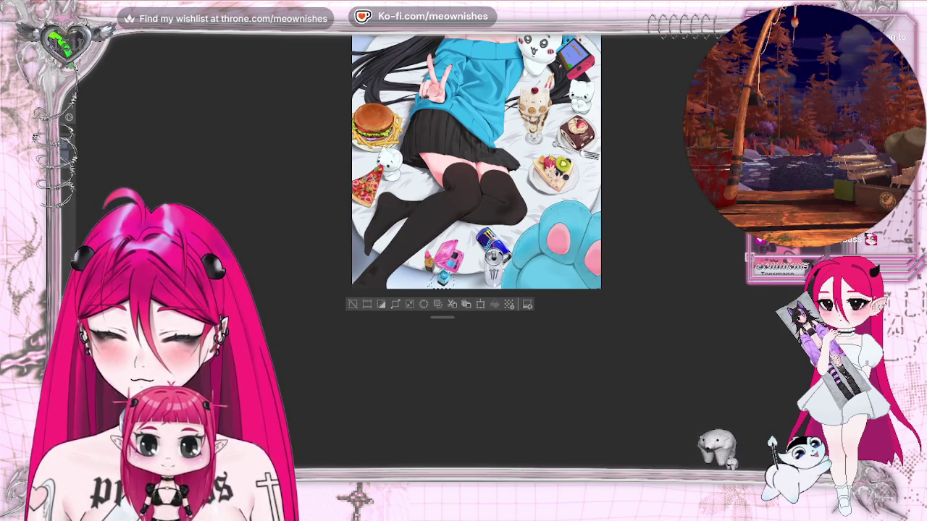
pyautogui.hotkey('ctrl', 'd')
# - Flip the canvas view horizontally to check the composition, then flip it back
pyautogui.scroll(-2, 475, 162)
pyautogui.scroll(-1, 463, 187)
pyautogui.scroll(1, 463, 186)
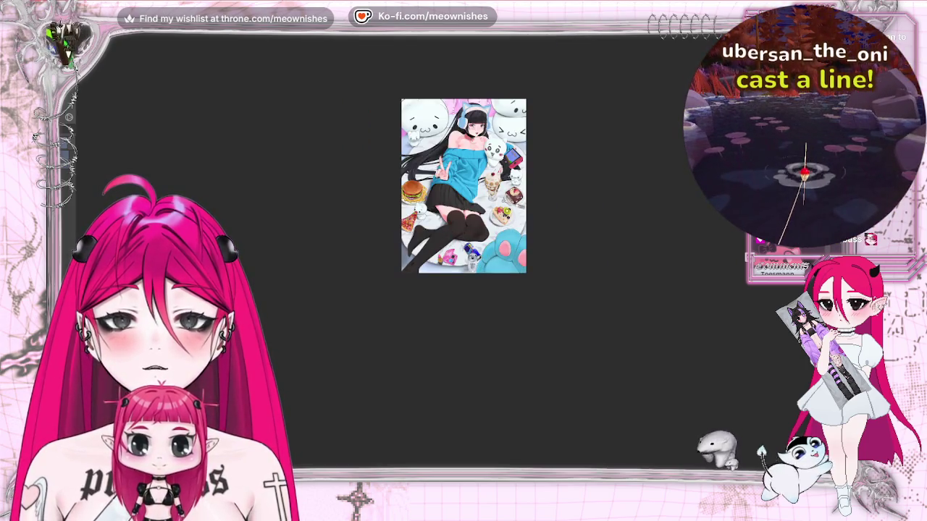
pyautogui.press('m')
pyautogui.press('m')
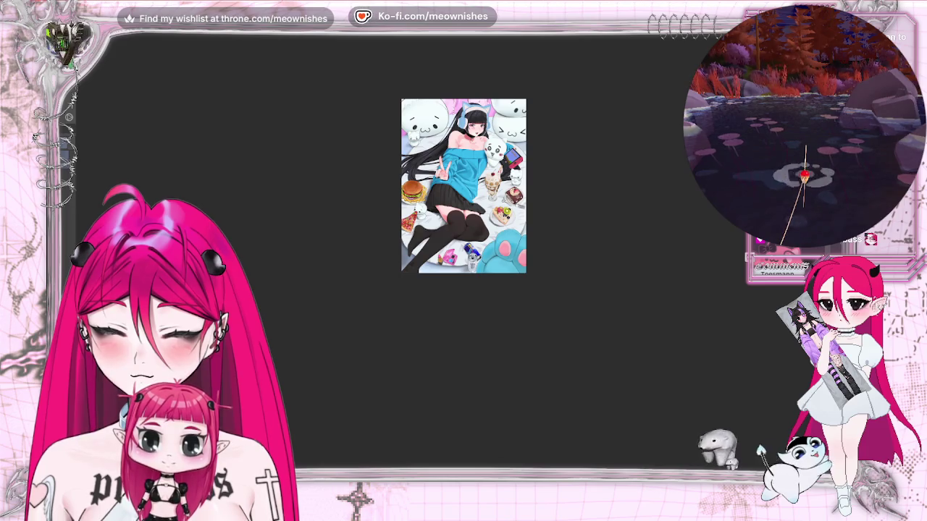
pyautogui.scroll(2, 446, 234)
pyautogui.scroll(2, 449, 254)
pyautogui.scroll(-3, 463, 188)
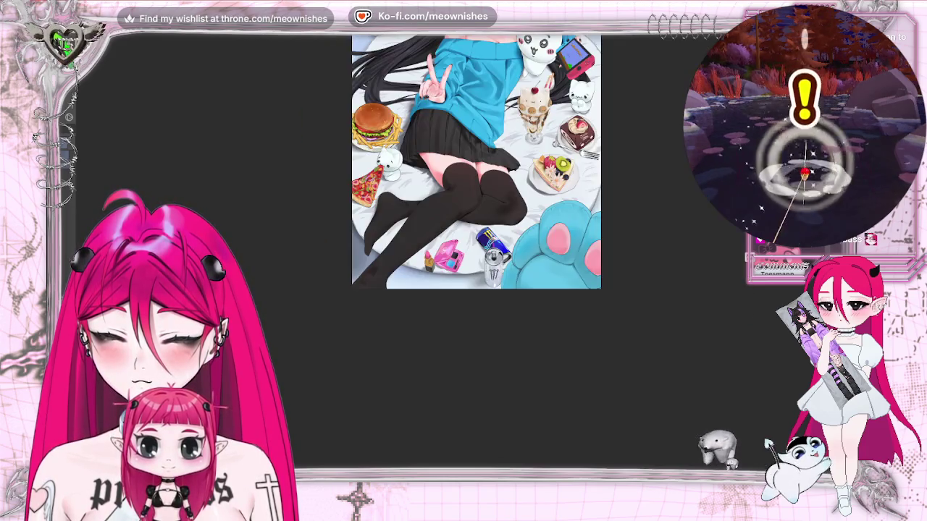
pyautogui.scroll(-2, 463, 188)
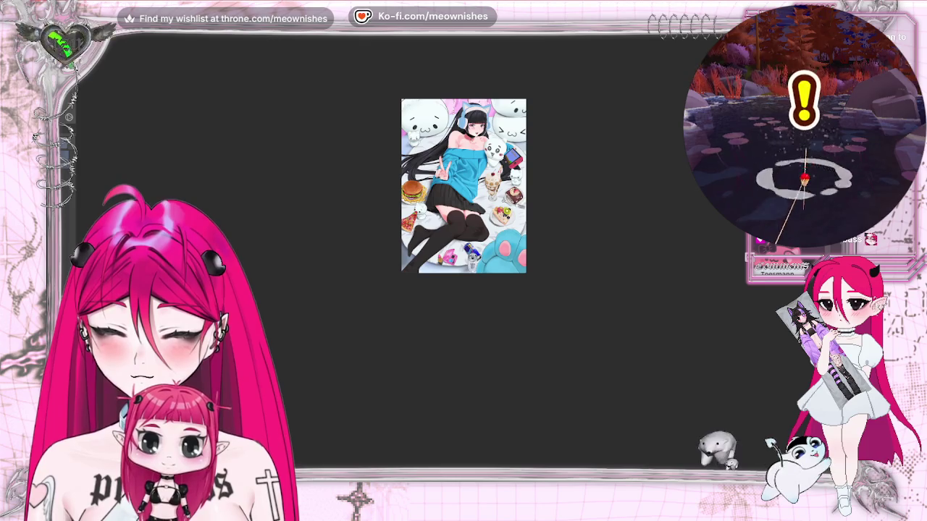
pyautogui.press('m')
pyautogui.press('m')
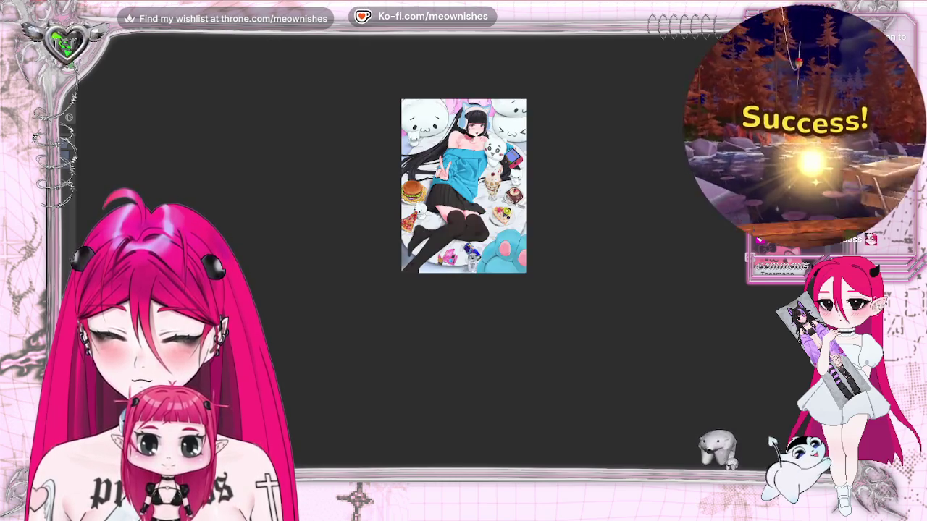
# - Paste the blue nail polish bottle below the pink compact, then zoom out to view everything
pyautogui.scroll(4, 414, 252)
pyautogui.scroll(2, 451, 210)
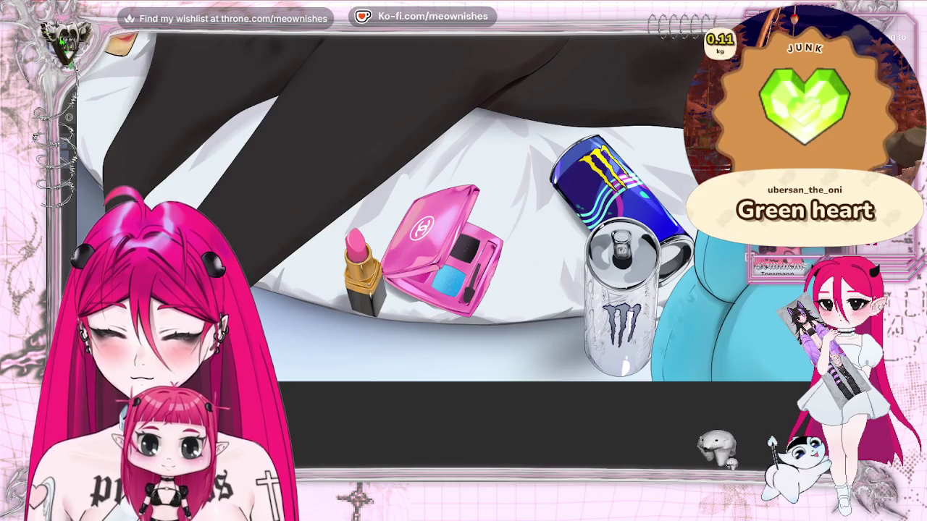
pyautogui.scroll(-5, 452, 210)
pyautogui.scroll(4, 456, 257)
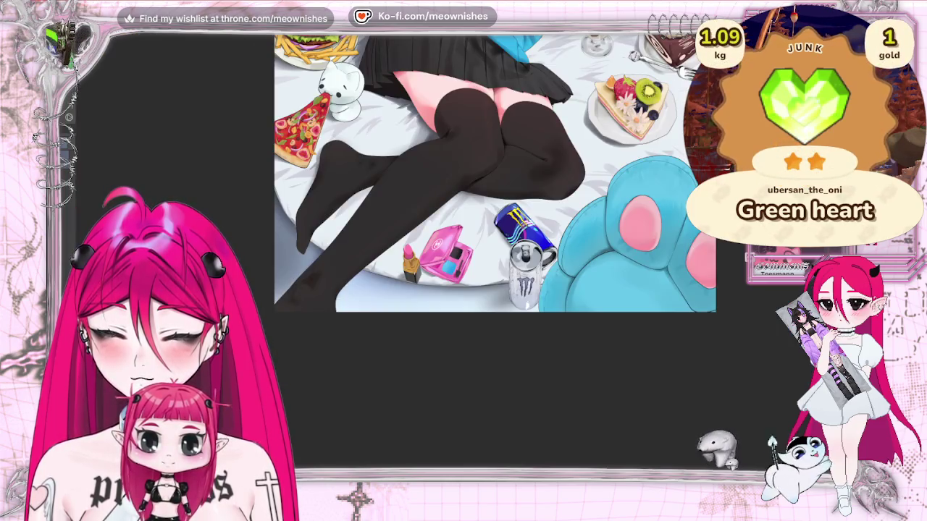
pyautogui.scroll(-3, 456, 257)
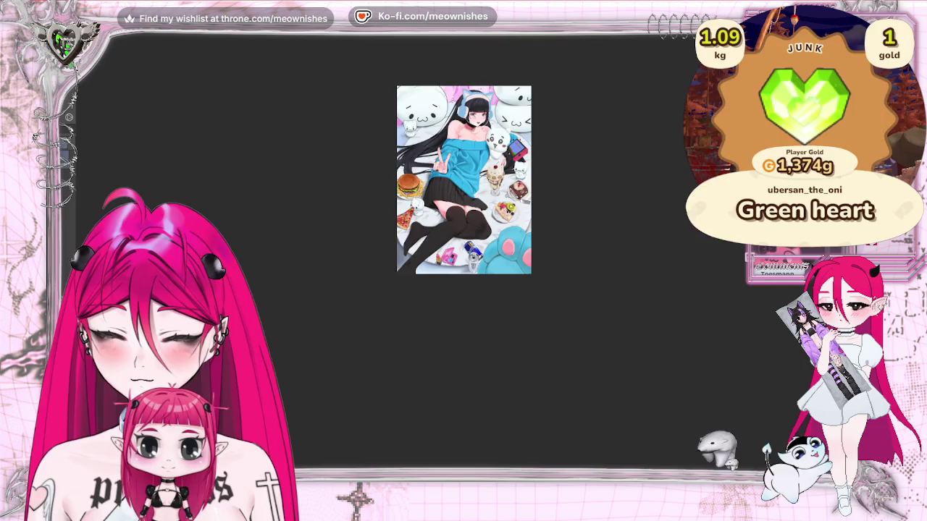
pyautogui.scroll(4, 450, 244)
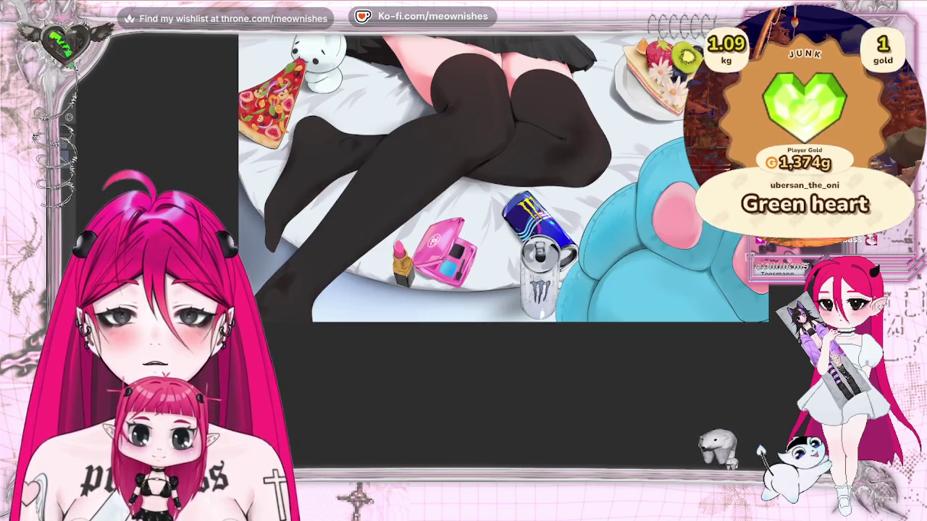
pyautogui.hotkey('ctrl', 'v')
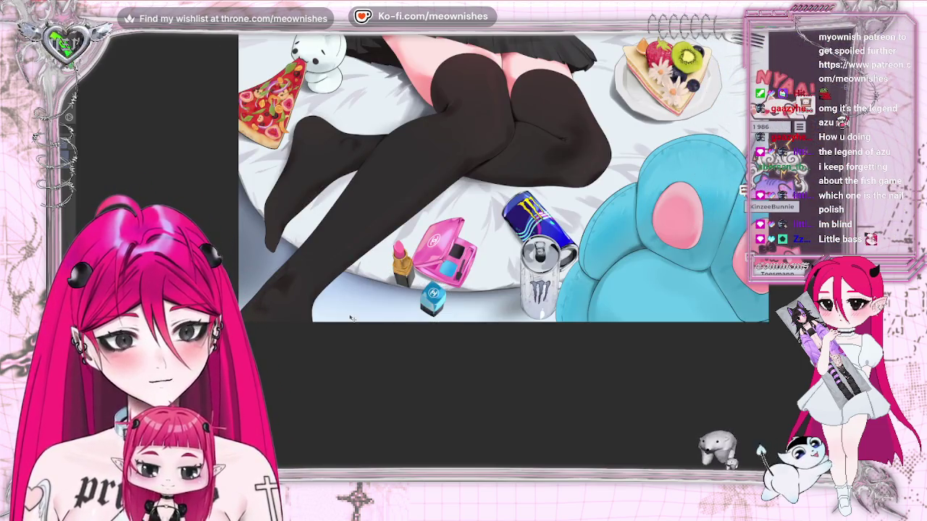
pyautogui.scroll(-5, 464, 185)
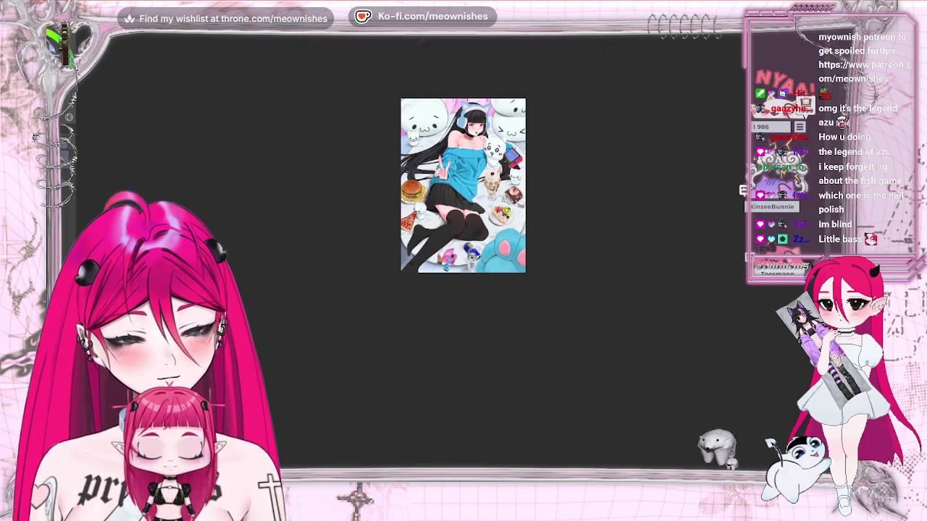
pyautogui.scroll(2, 448, 253)
pyautogui.scroll(2, 447, 254)
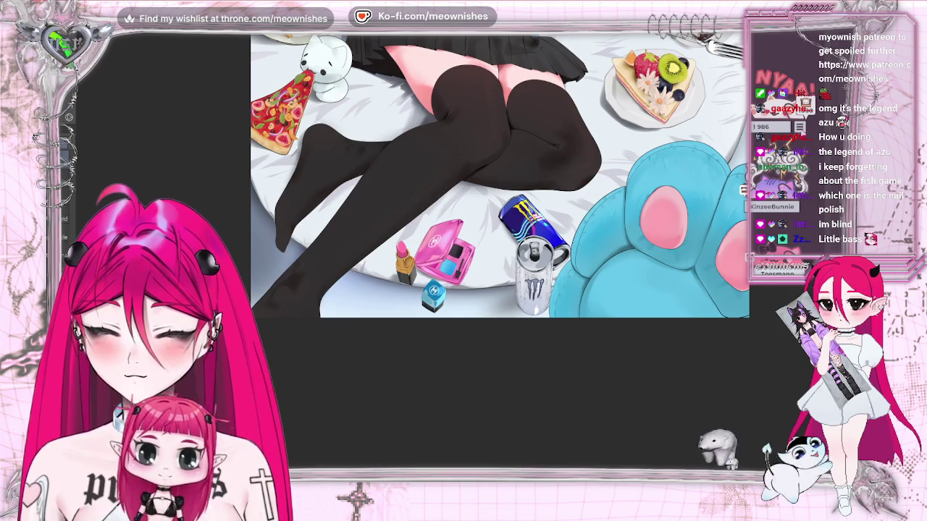
pyautogui.hotkey('ctrl', '-')
pyautogui.hotkey('ctrl', '-')
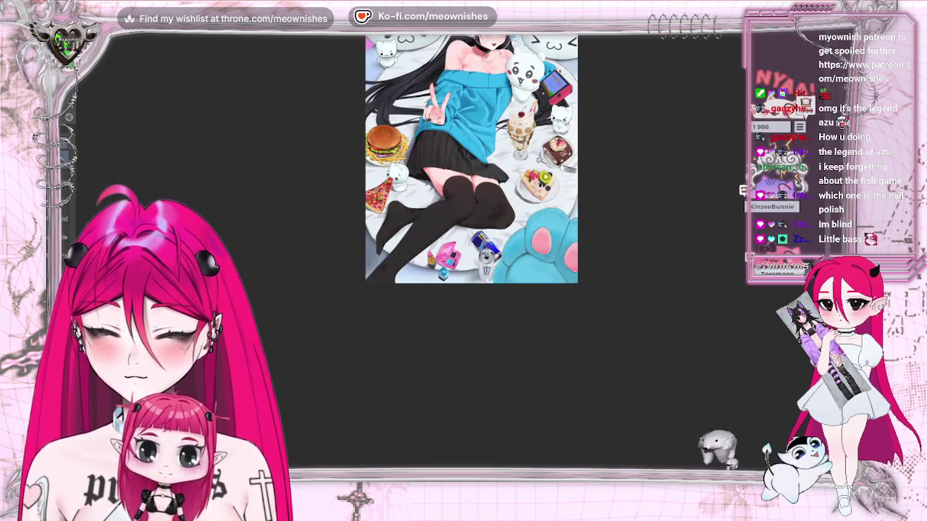
pyautogui.scroll(2, 371, 177)
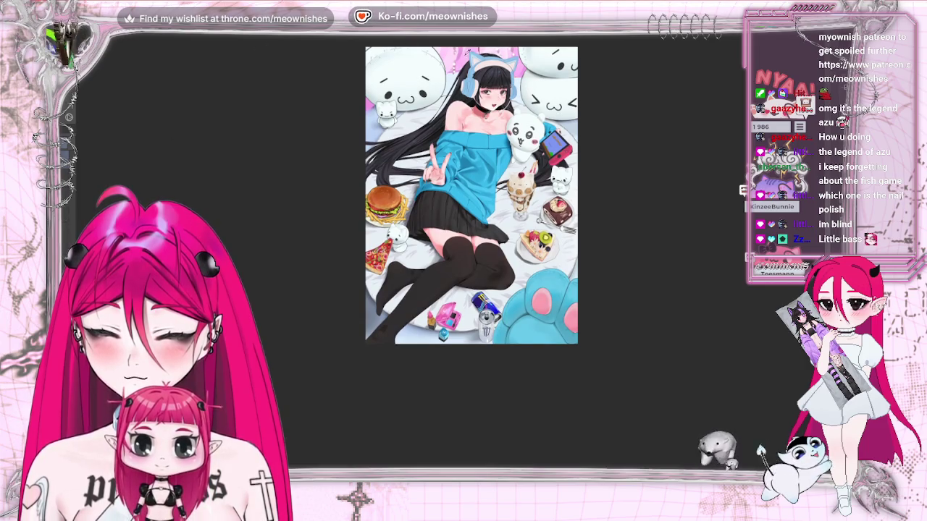
# - Sample a colour from the artwork's top and open Hue/Saturation/Luminosity with rough starting values
pyautogui.keyDown('alt'); pyautogui.click(453, 53); pyautogui.keyUp('alt')
pyautogui.moveTo(453, 53); pyautogui.dragTo(467, 55)
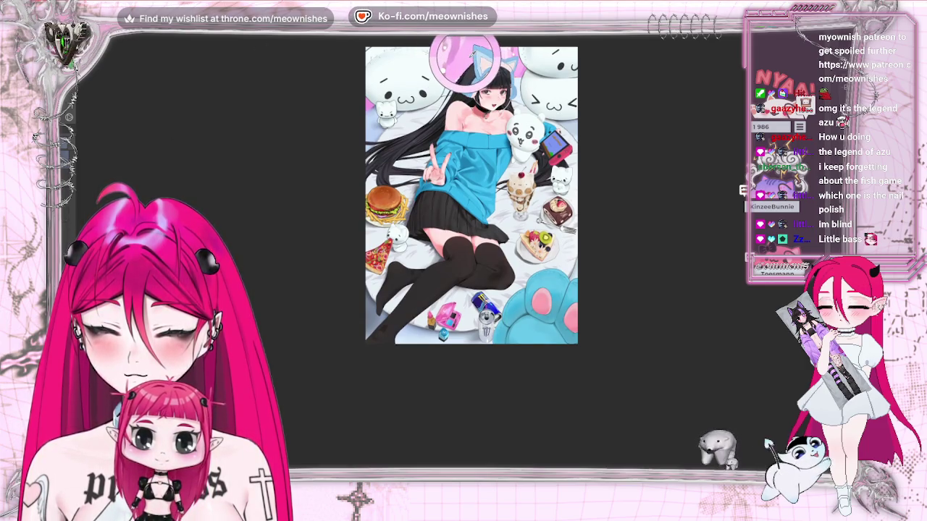
pyautogui.hotkey('alt', 'e')
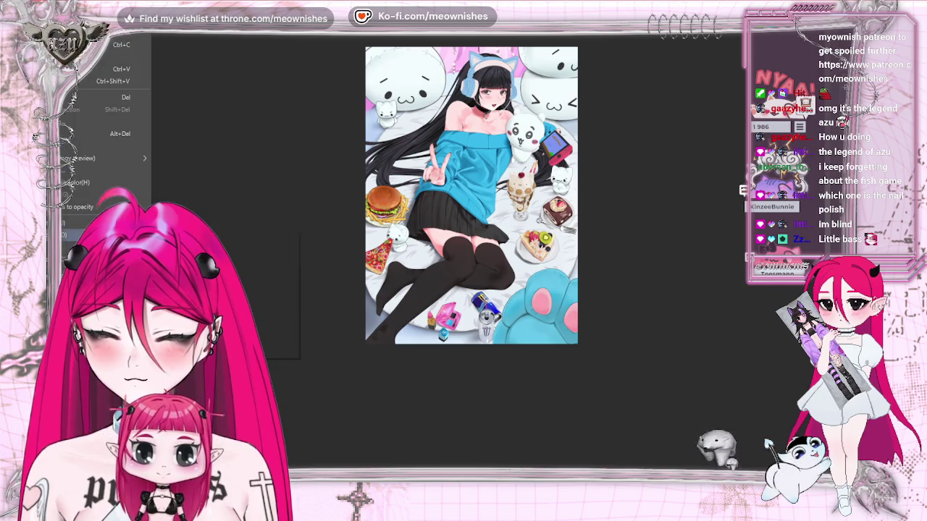
pyautogui.hotkey('ctrl', 'u')
pyautogui.moveTo(628, 88); pyautogui.dragTo(605, 86)
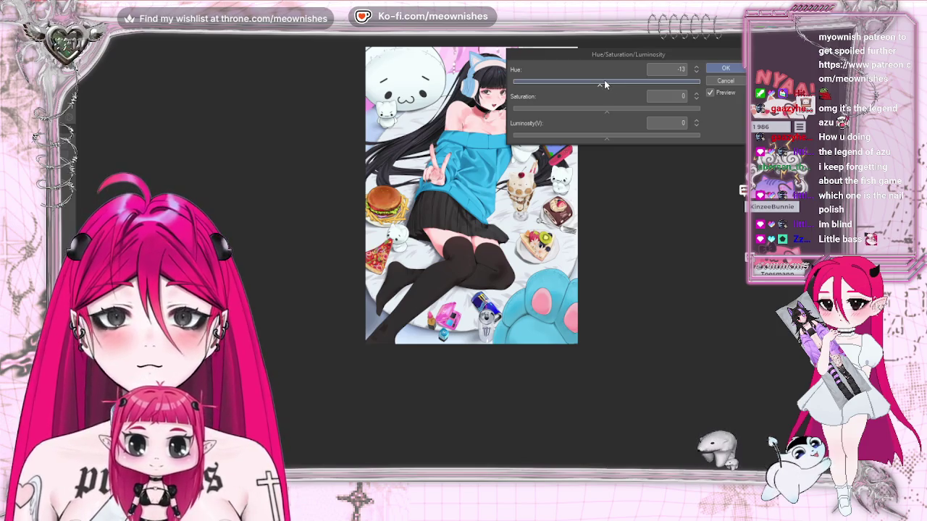
pyautogui.click(696, 69)
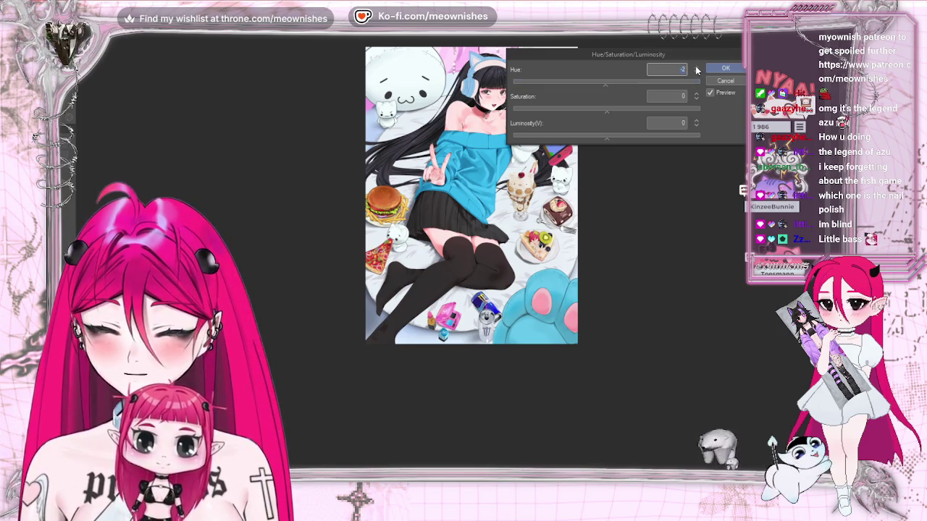
pyautogui.write('0')
pyautogui.click(616, 110)
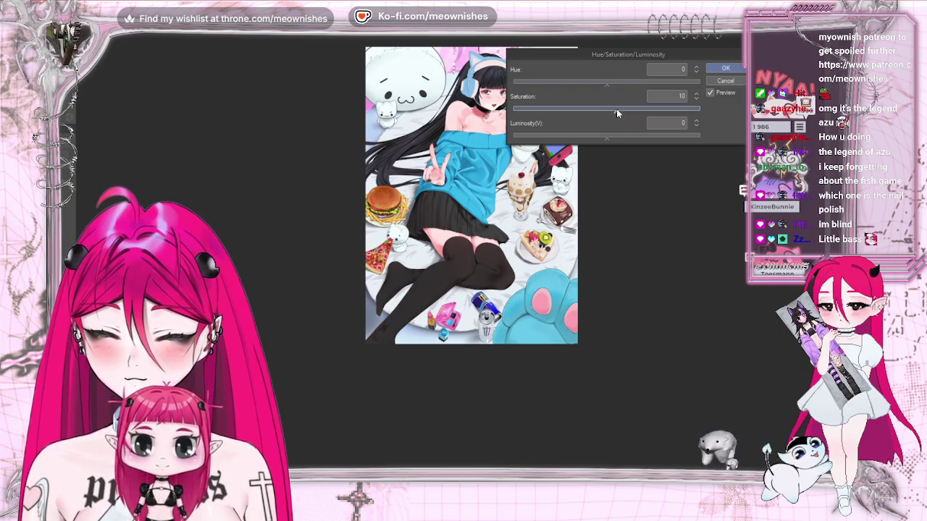
pyautogui.moveTo(617, 136); pyautogui.dragTo(631, 137)
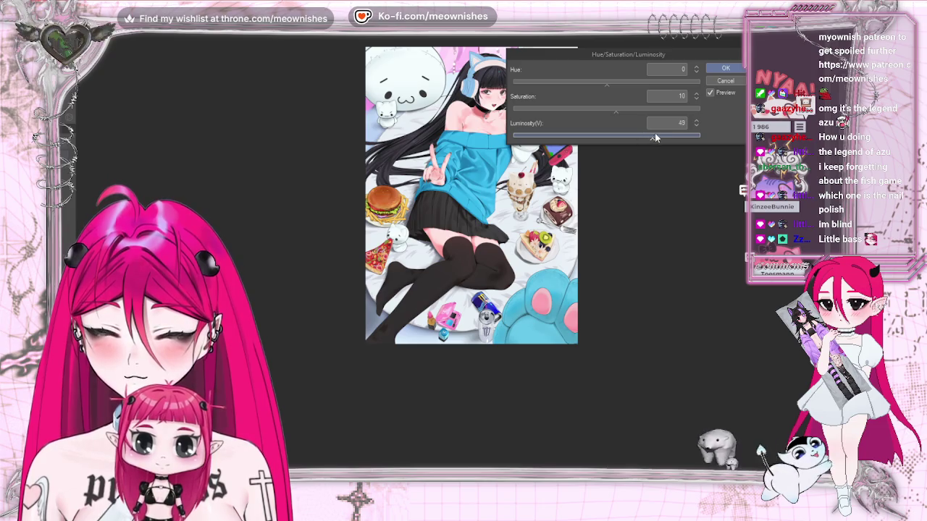
pyautogui.click(601, 85)
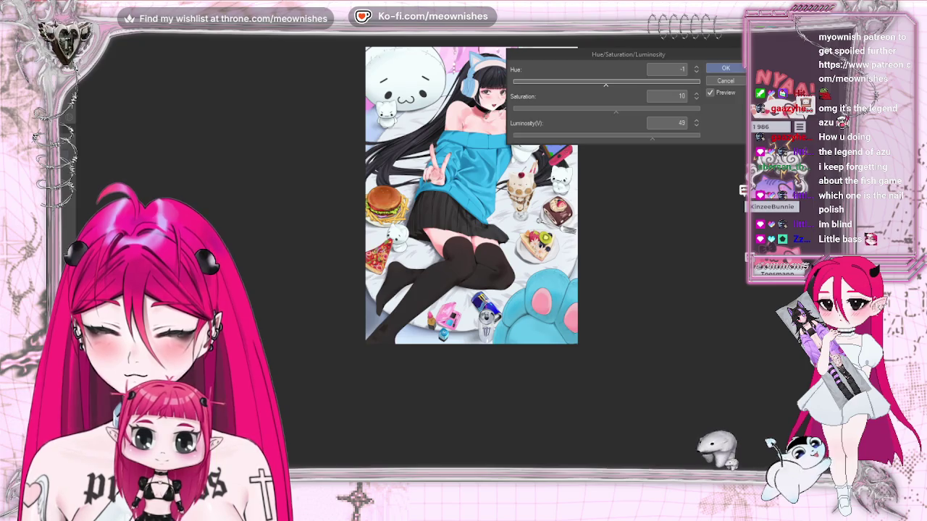
# - Try hue values from −7 to −25 while tweaking saturation and luminosity on the makeup items
pyautogui.scroll(-2, 453, 258)
pyautogui.scroll(2, 451, 256)
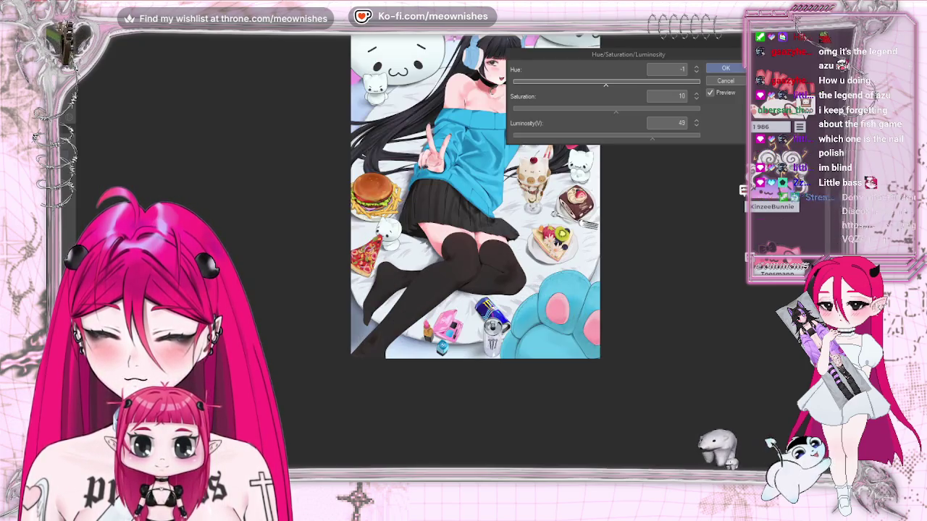
pyautogui.scroll(3, 451, 256)
pyautogui.scroll(-3, 500, 246)
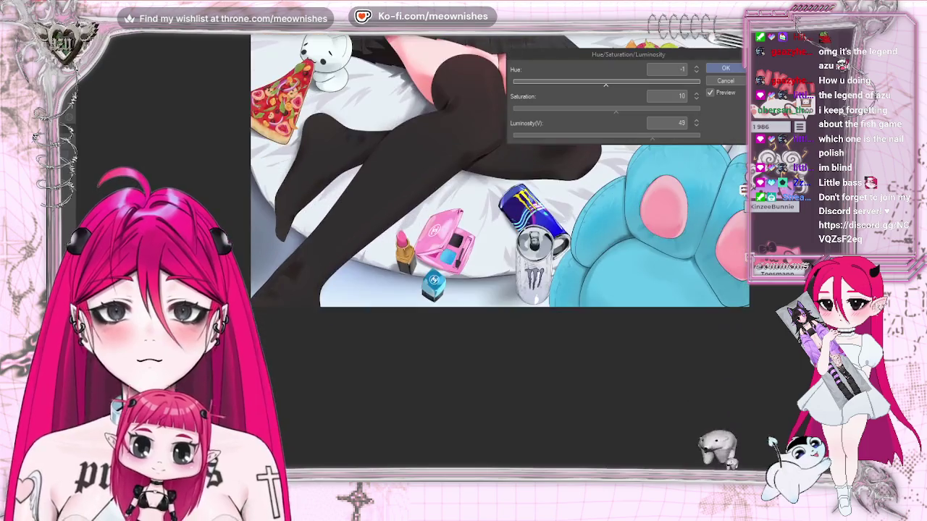
pyautogui.scroll(3, 480, 239)
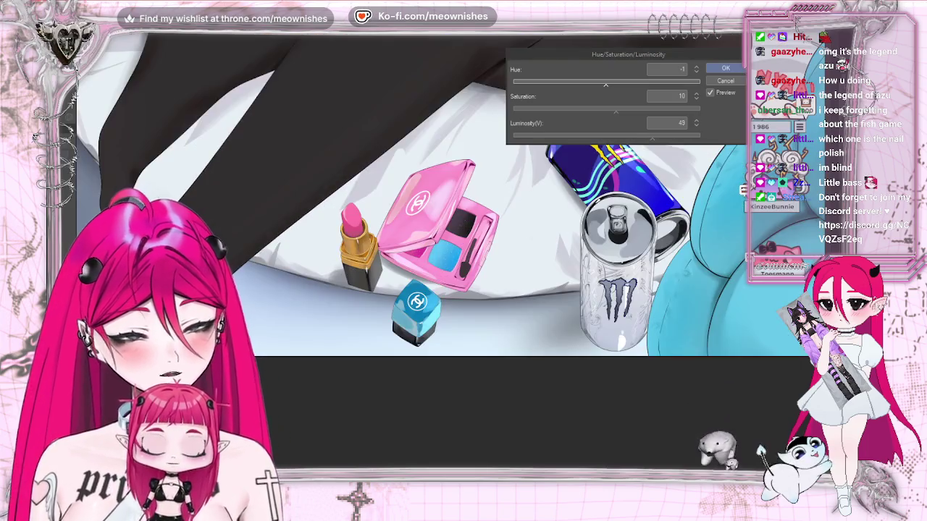
pyautogui.click(625, 108)
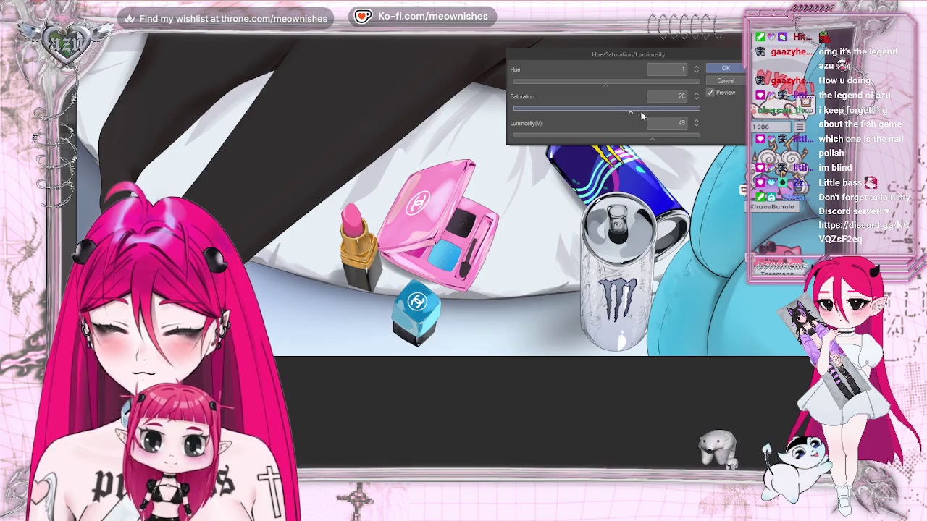
pyautogui.click(602, 82)
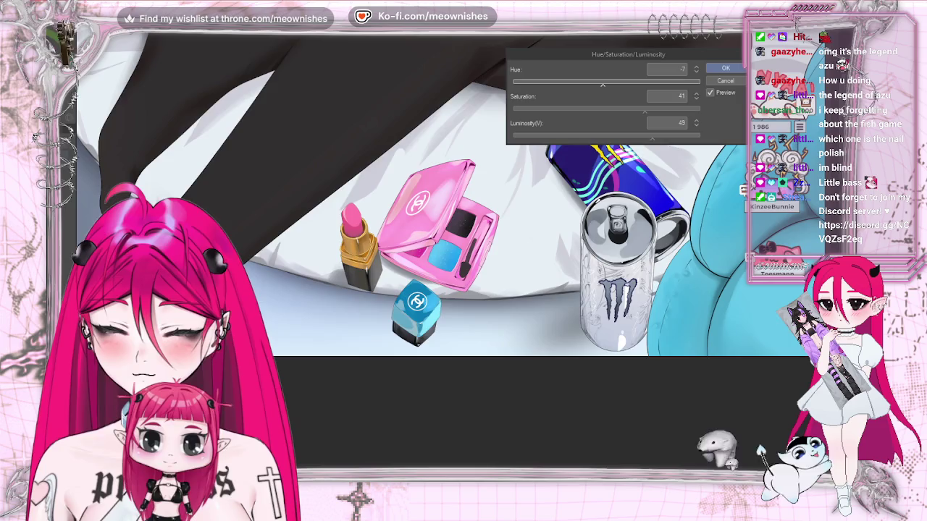
pyautogui.scroll(-5, 454, 255)
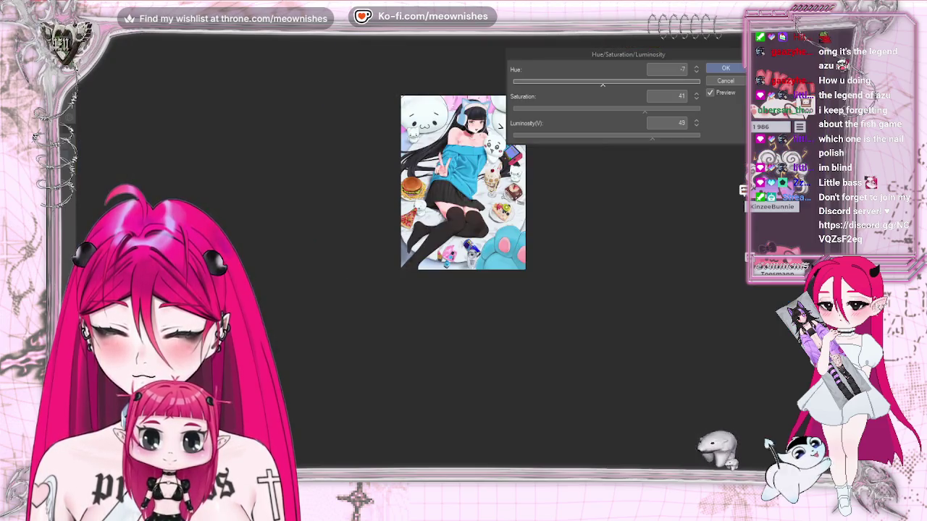
pyautogui.scroll(5, 449, 255)
pyautogui.scroll(2, 449, 256)
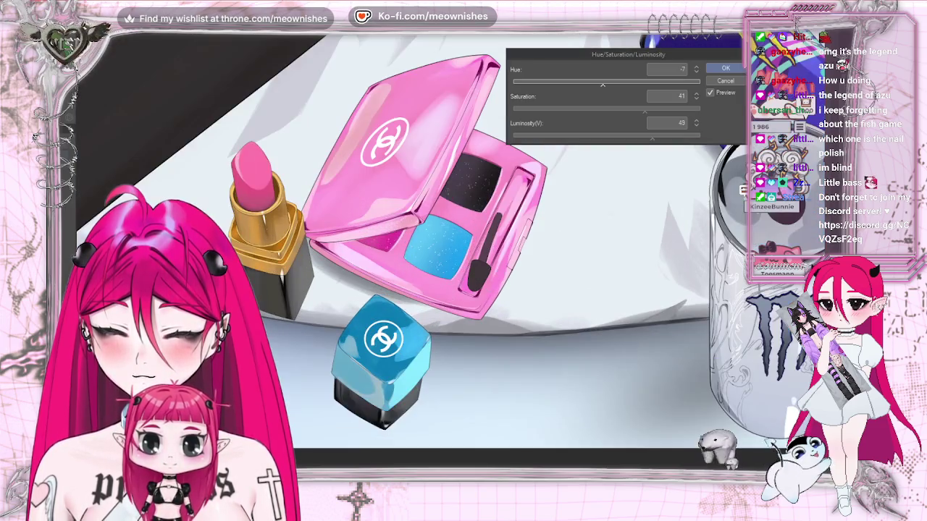
pyautogui.click(637, 139)
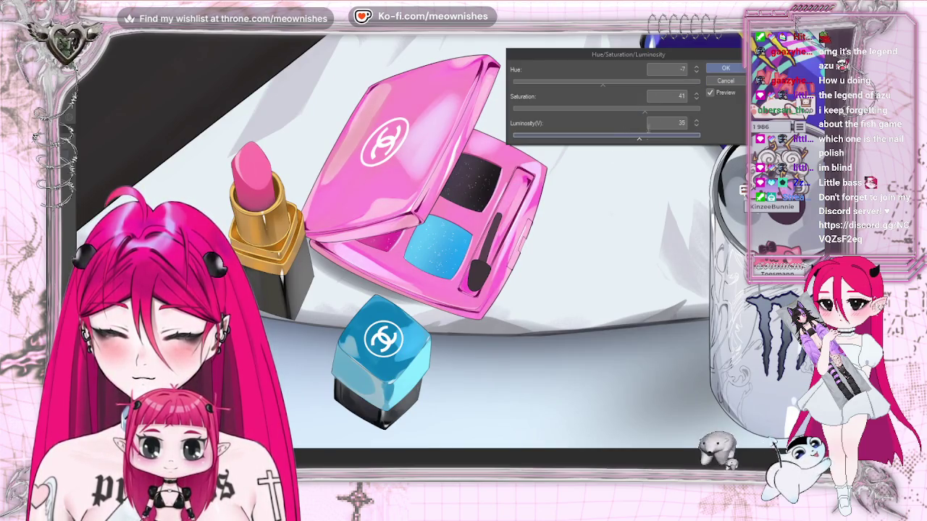
pyautogui.scroll(-5, 463, 217)
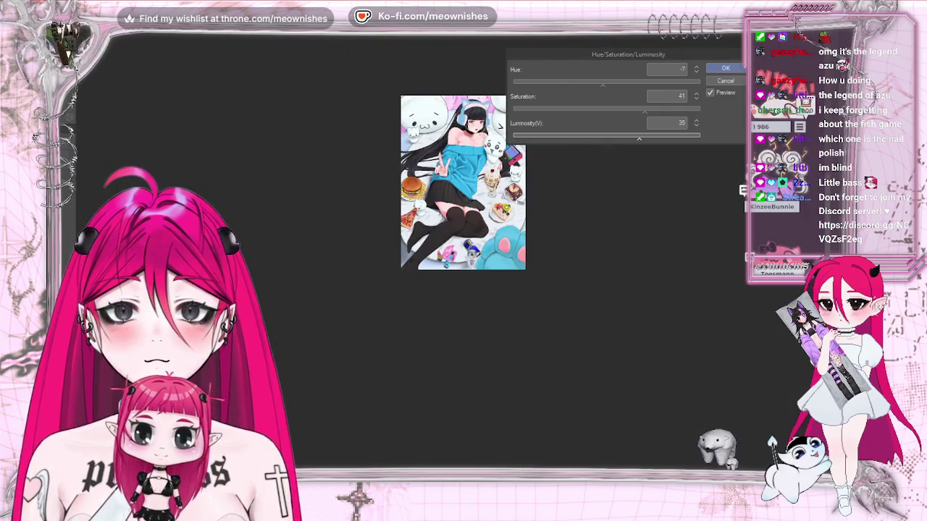
pyautogui.scroll(3, 448, 246)
pyautogui.scroll(3, 448, 247)
pyautogui.click(590, 87)
pyautogui.moveTo(598, 85); pyautogui.dragTo(593, 84)
pyautogui.scroll(-5, 463, 181)
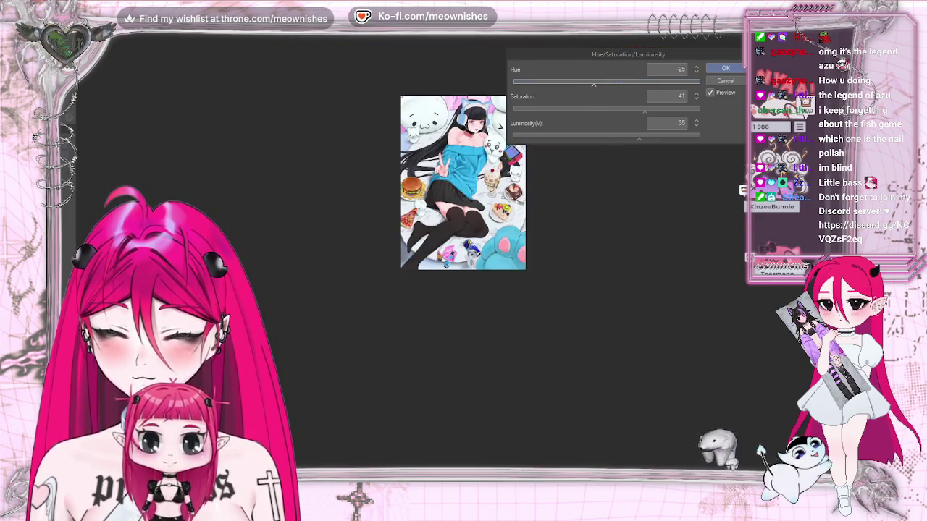
pyautogui.scroll(5, 451, 257)
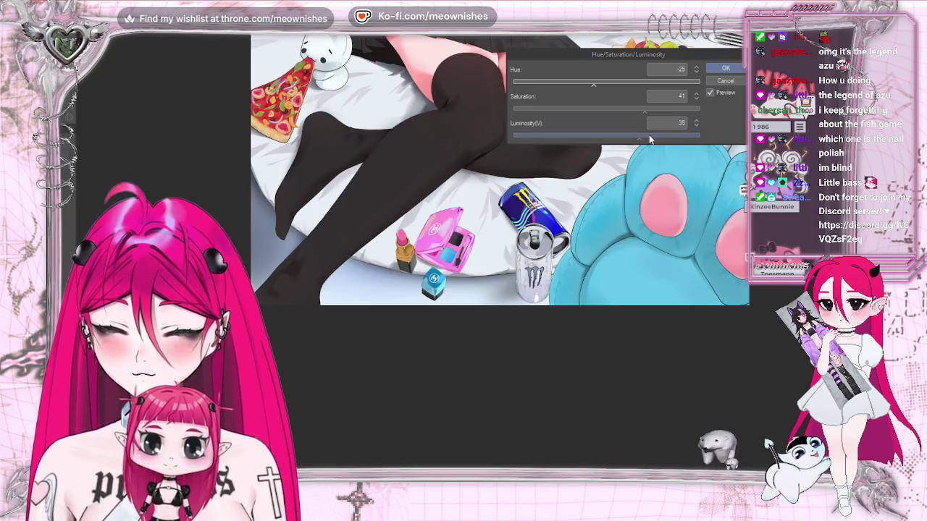
pyautogui.moveTo(644, 110)
pyautogui.mouseDown()
pyautogui.moveTo(620, 112)
pyautogui.moveTo(678, 138)
pyautogui.mouseUp()
# - Settle on Hue −22, Saturation −2, Luminosity 39 and apply the adjustment
pyautogui.scroll(-3, 452, 256)
pyautogui.scroll(-2, 452, 256)
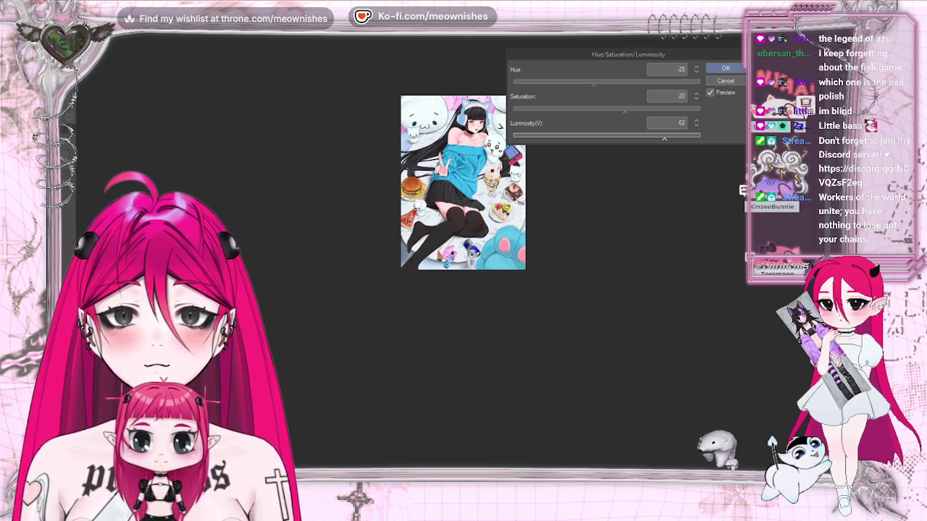
pyautogui.scroll(-1, 449, 258)
pyautogui.scroll(2, 451, 258)
pyautogui.scroll(-1, 451, 258)
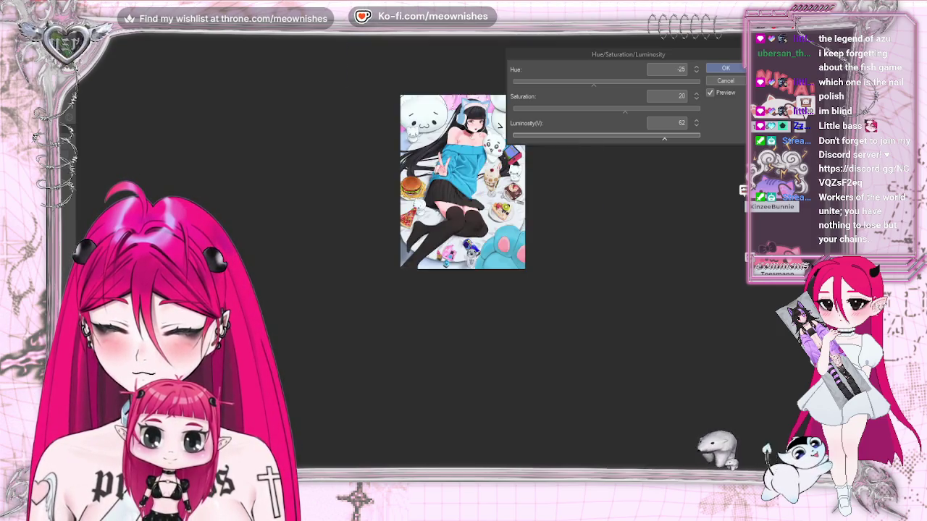
pyautogui.scroll(1, 451, 258)
pyautogui.scroll(2, 451, 258)
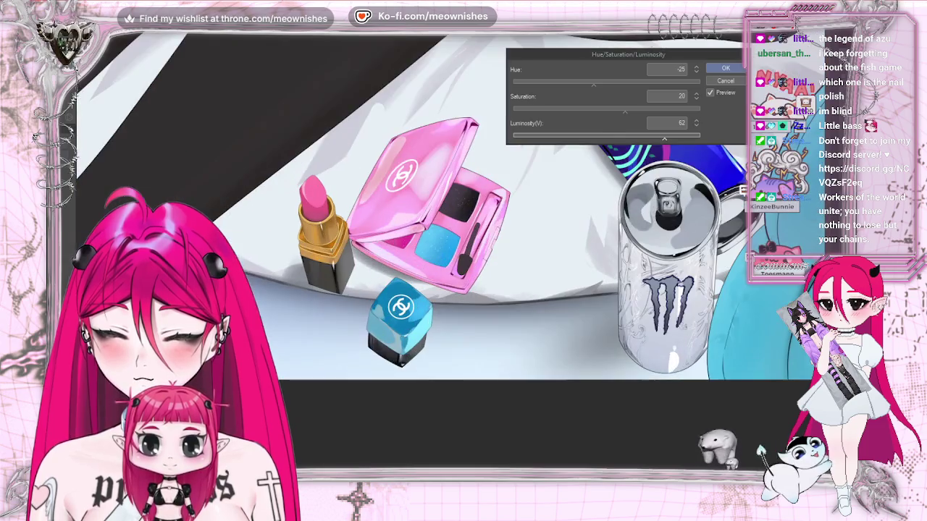
pyautogui.click(638, 137)
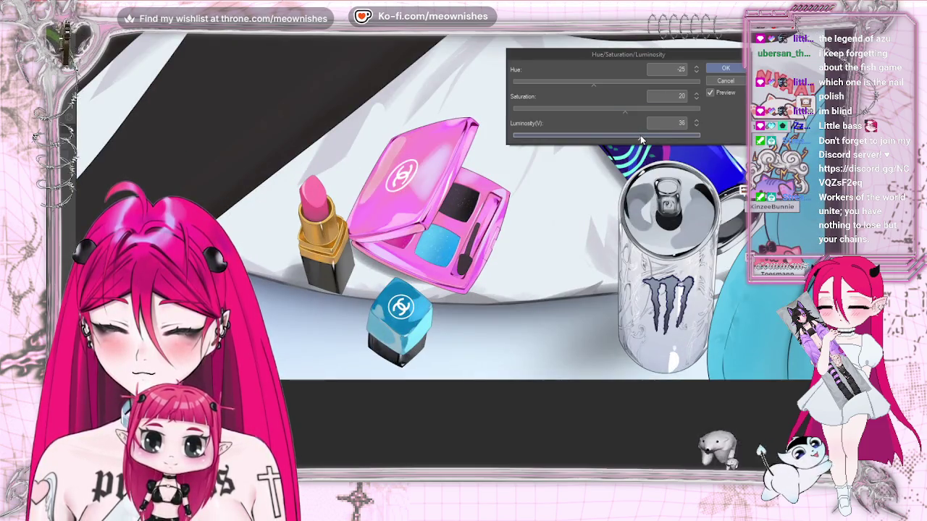
pyautogui.moveTo(618, 110); pyautogui.dragTo(600, 110)
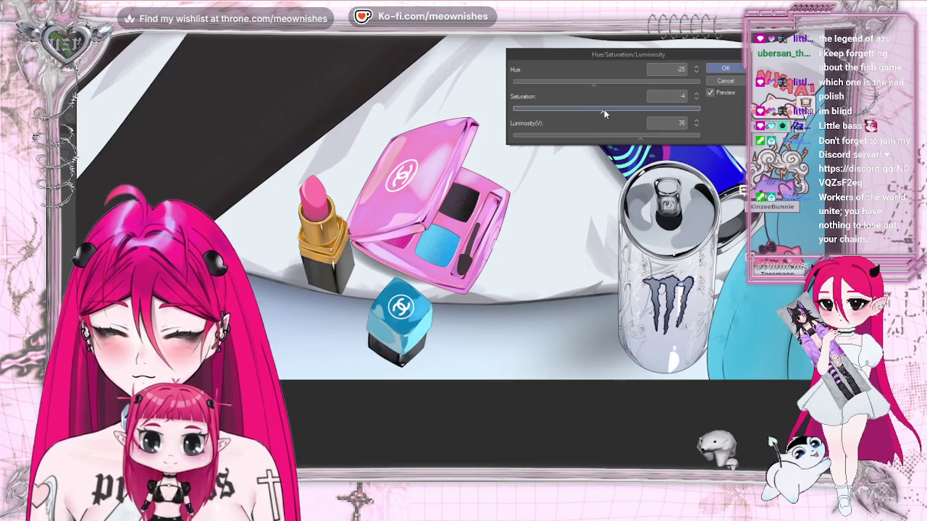
pyautogui.moveTo(638, 138); pyautogui.dragTo(624, 139)
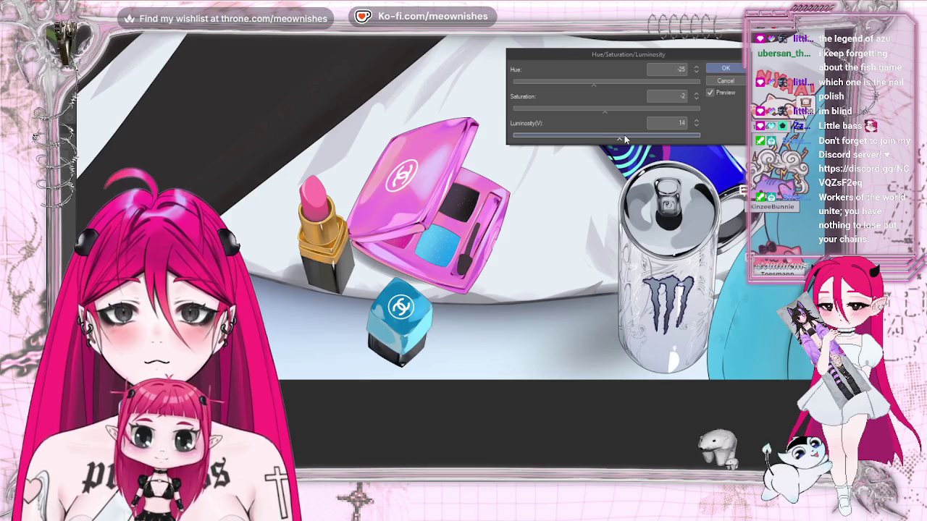
pyautogui.moveTo(600, 86); pyautogui.dragTo(595, 86)
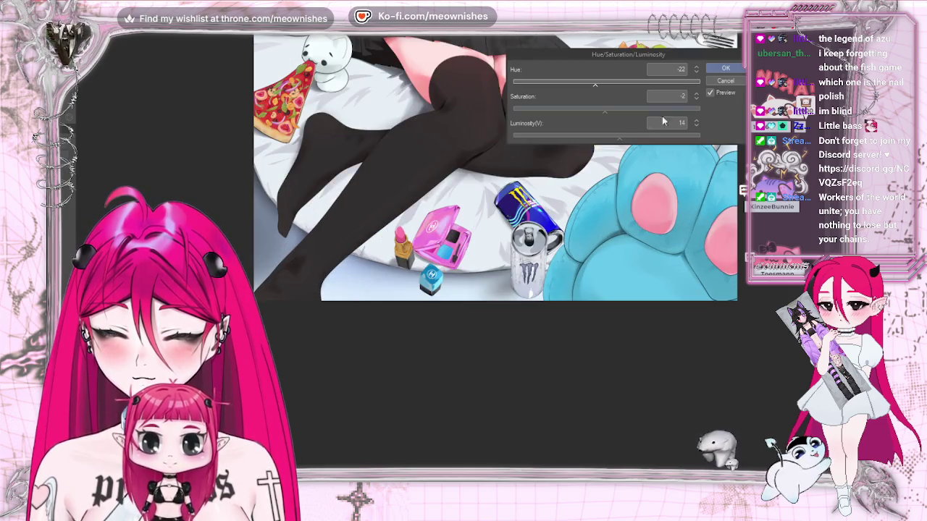
pyautogui.moveTo(632, 142); pyautogui.dragTo(643, 138)
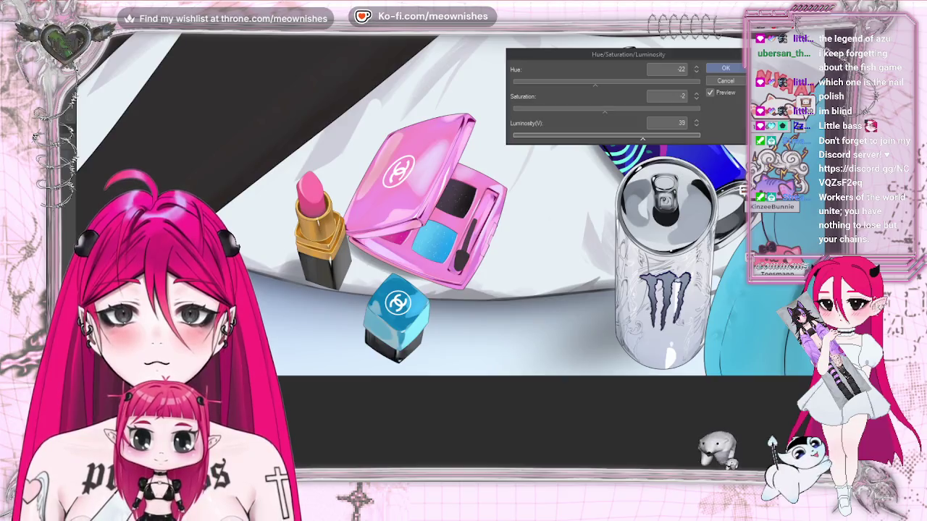
pyautogui.press('h')
pyautogui.press('h')
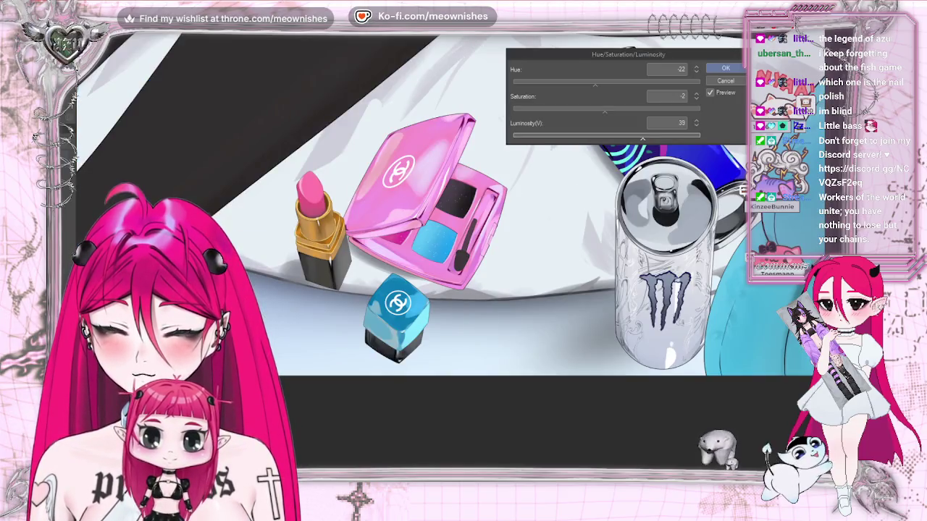
pyautogui.scroll(-5, 462, 181)
pyautogui.scroll(-2, 462, 181)
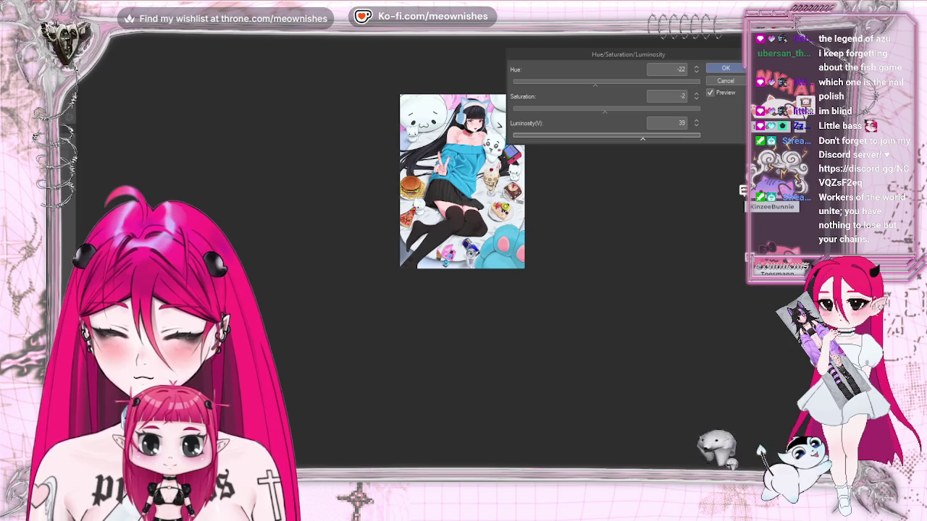
pyautogui.scroll(4, 462, 181)
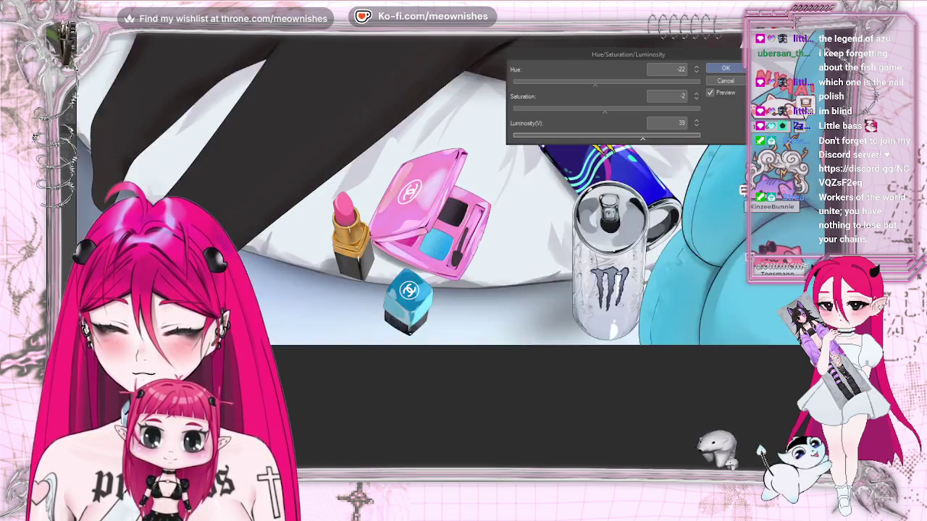
pyautogui.scroll(3, 462, 181)
pyautogui.click(725, 68)
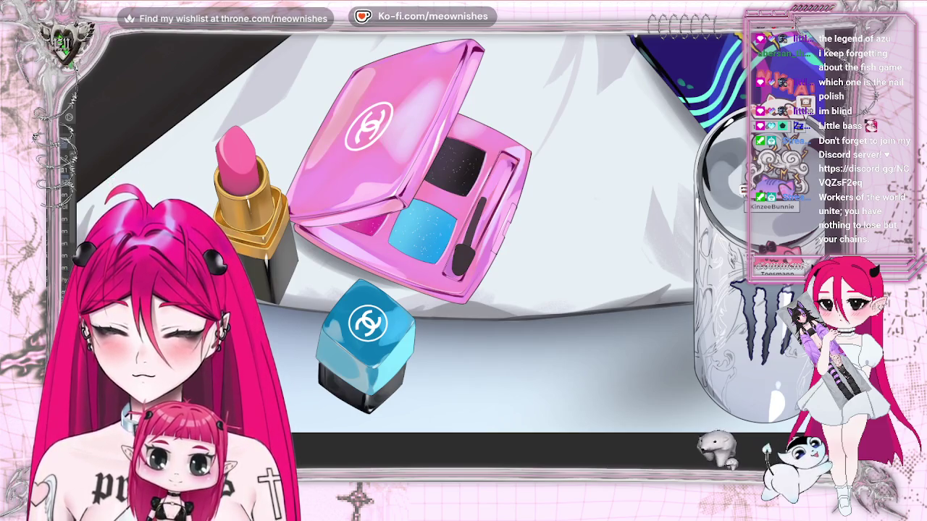
# - Apply a second Hue/Saturation/Luminosity adjustment of Hue −10, Saturation 0, Luminosity 21
pyautogui.click(54, 33)
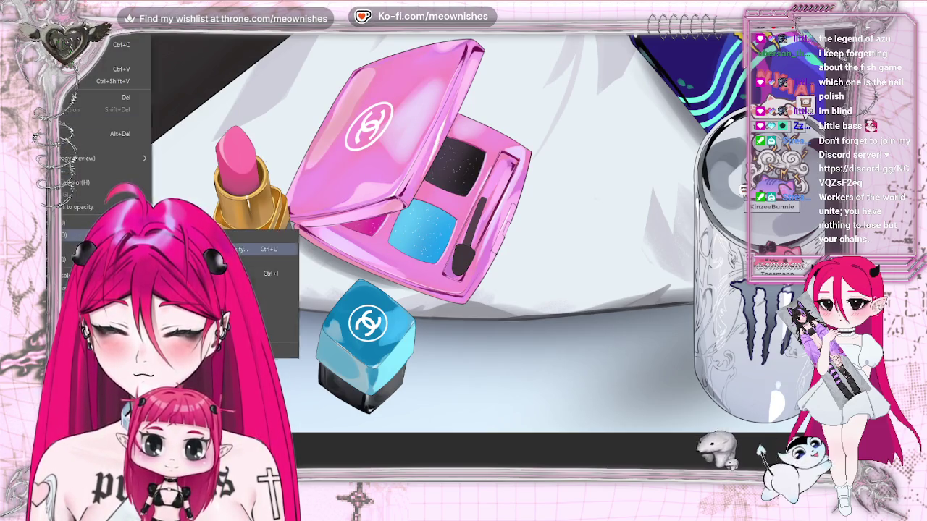
pyautogui.click(78, 238)
pyautogui.click(600, 84)
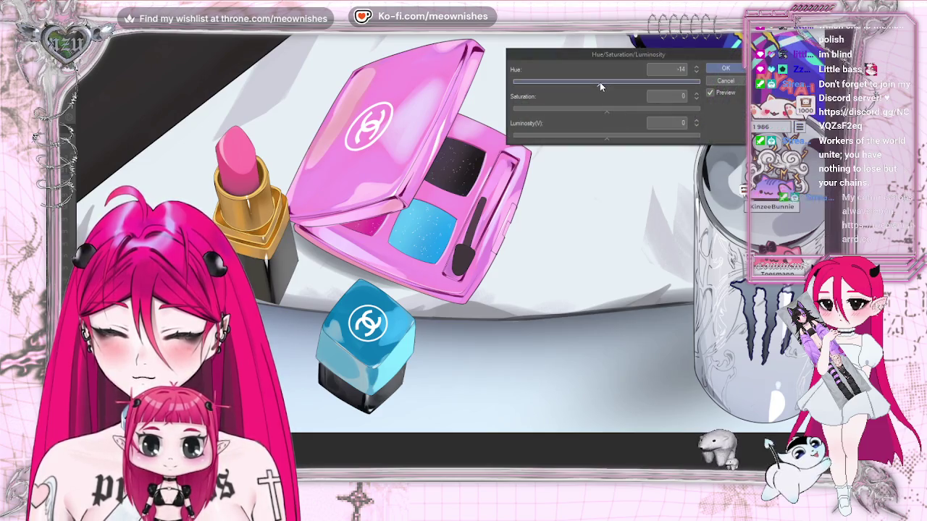
pyautogui.moveTo(599, 86); pyautogui.dragTo(601, 85)
pyautogui.scroll(-2, 464, 239)
pyautogui.scroll(-5, 463, 203)
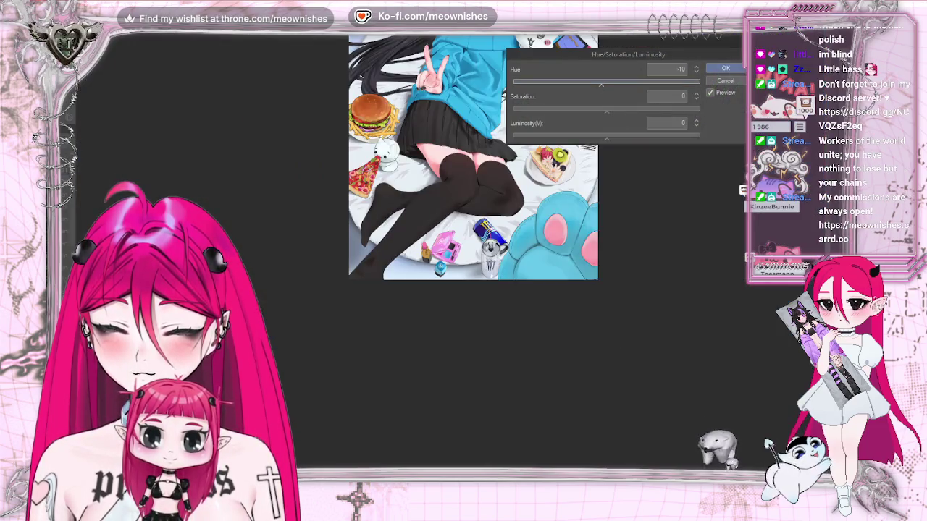
pyautogui.scroll(1, 454, 252)
pyautogui.scroll(5, 454, 252)
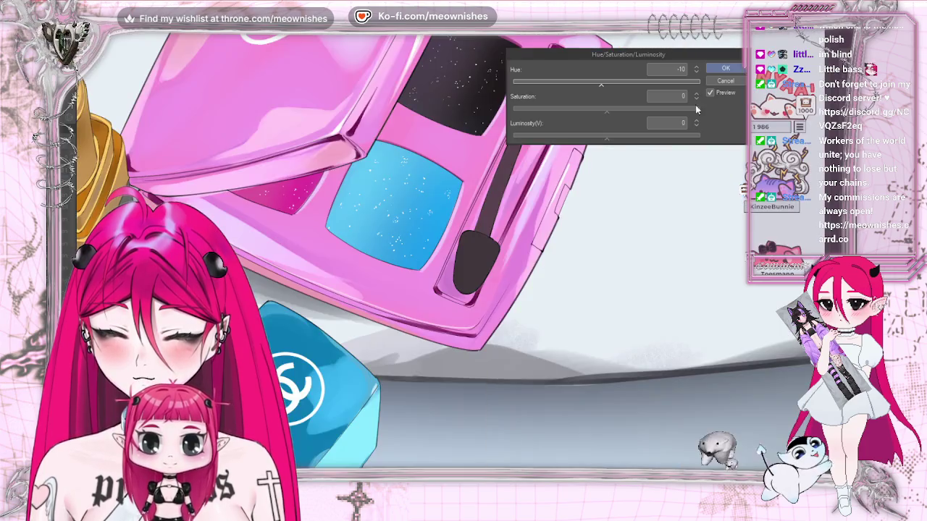
pyautogui.click(628, 137)
pyautogui.scroll(-3, 463, 239)
pyautogui.scroll(-2, 463, 239)
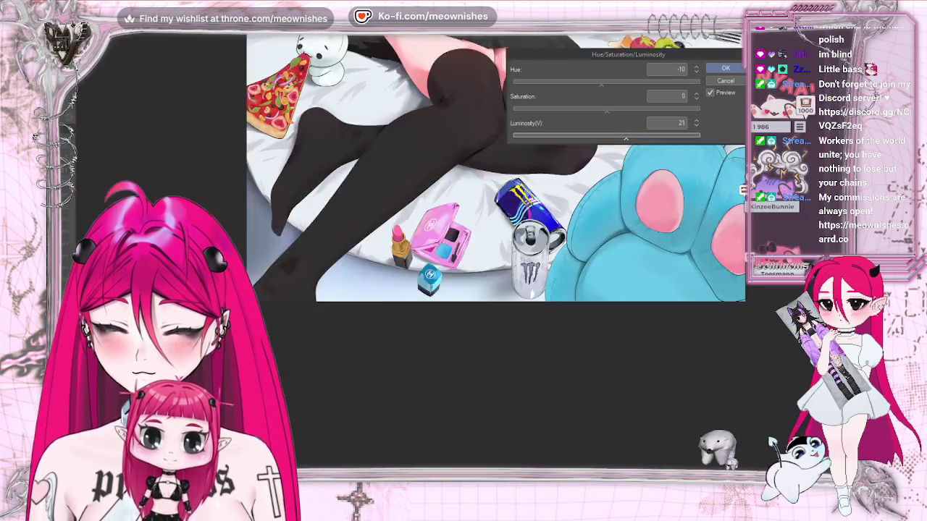
pyautogui.scroll(-3, 463, 181)
pyautogui.scroll(2, 448, 250)
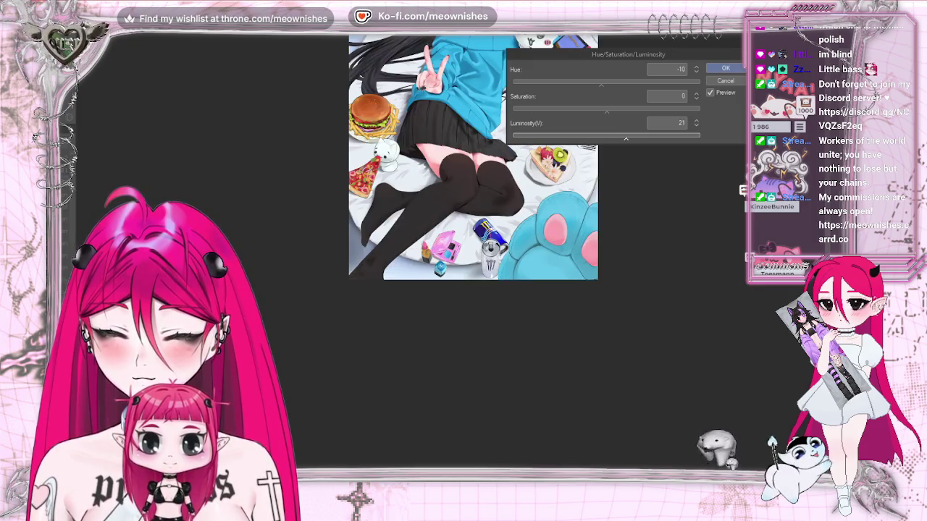
pyautogui.scroll(2, 449, 250)
pyautogui.scroll(3, 449, 249)
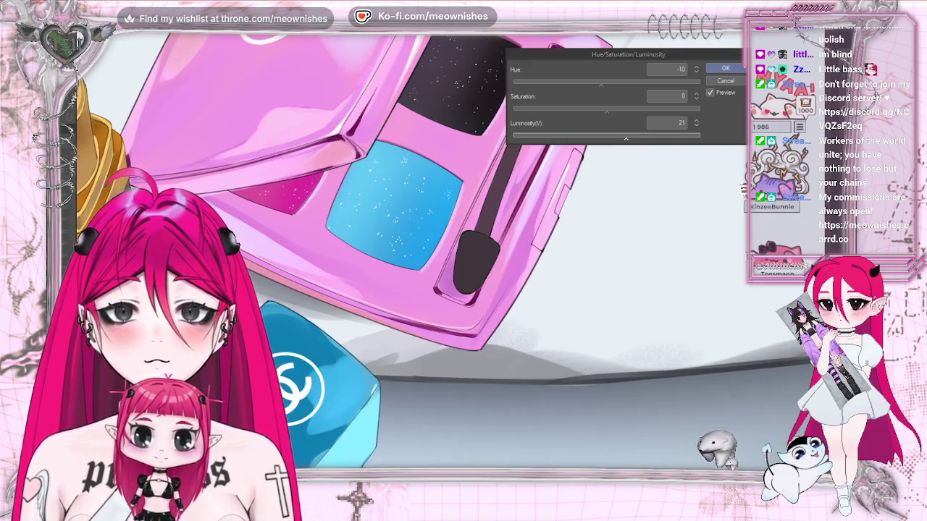
pyautogui.scroll(-3, 449, 250)
pyautogui.scroll(1, 449, 250)
pyautogui.scroll(1, 449, 250)
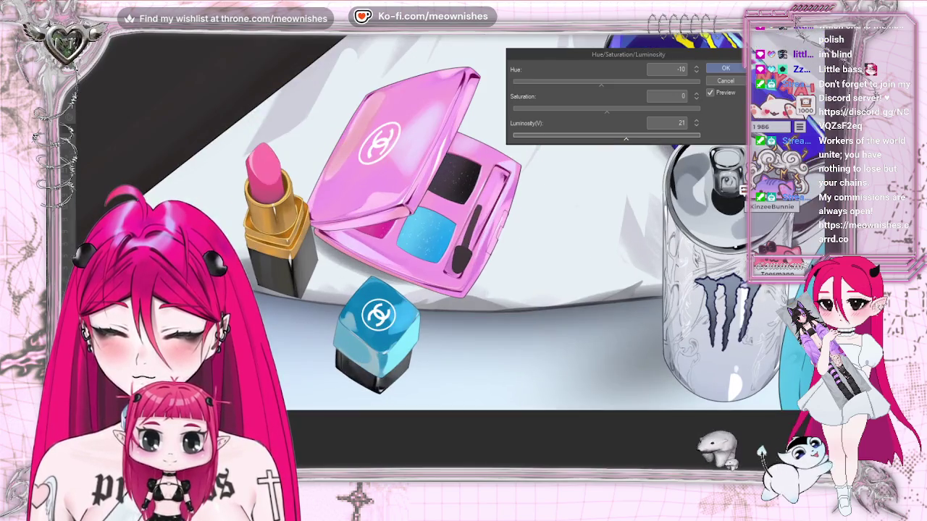
pyautogui.click(727, 69)
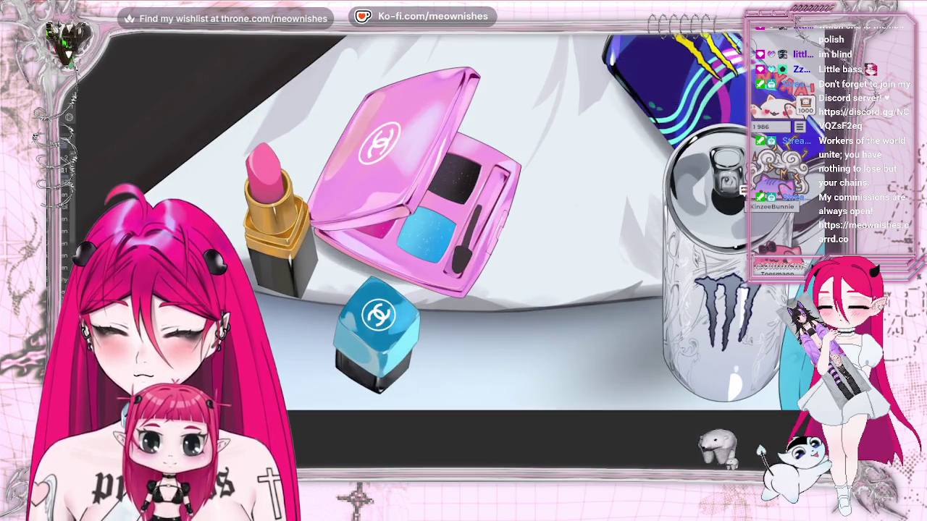
# - Close the makeup sketch document via the save prompt, then minimise the browser window
pyautogui.scroll(-3, 449, 249)
pyautogui.scroll(-2, 449, 250)
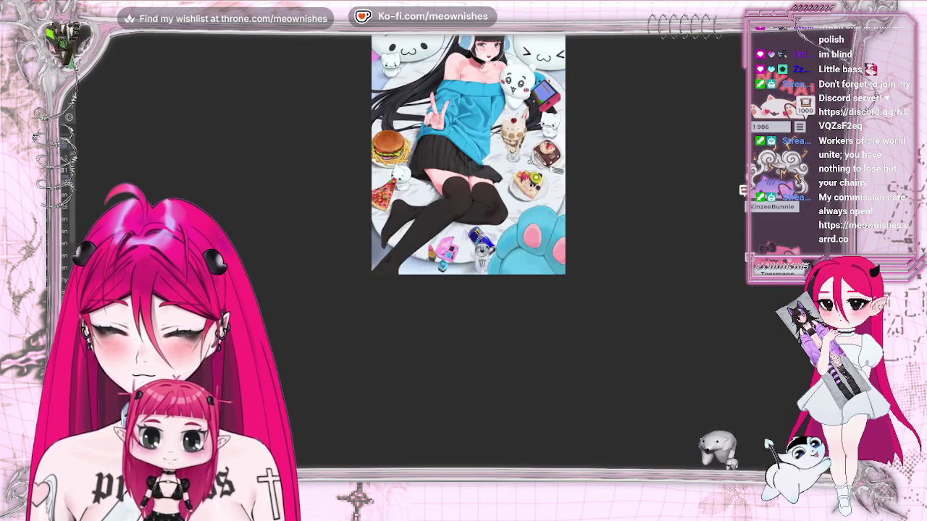
pyautogui.scroll(-2, 449, 250)
pyautogui.scroll(3, 449, 250)
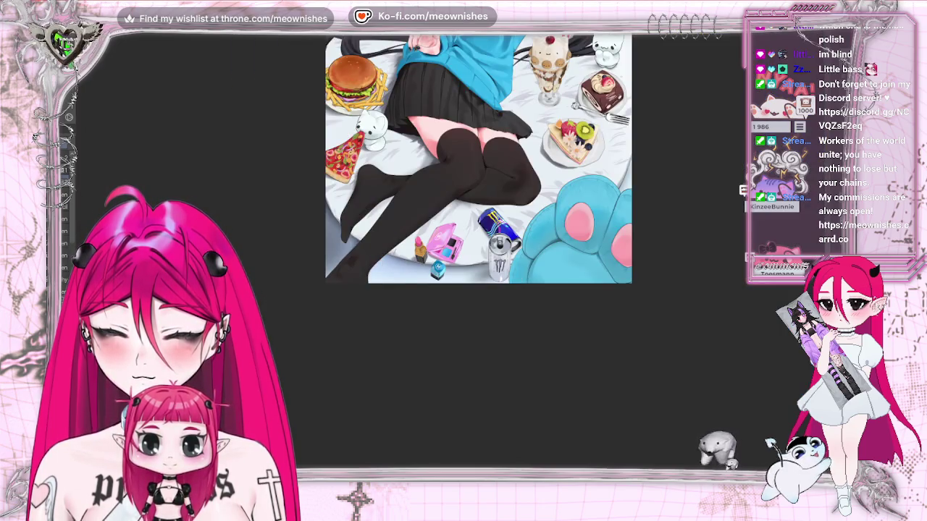
pyautogui.scroll(-2, 464, 166)
pyautogui.scroll(2, 451, 257)
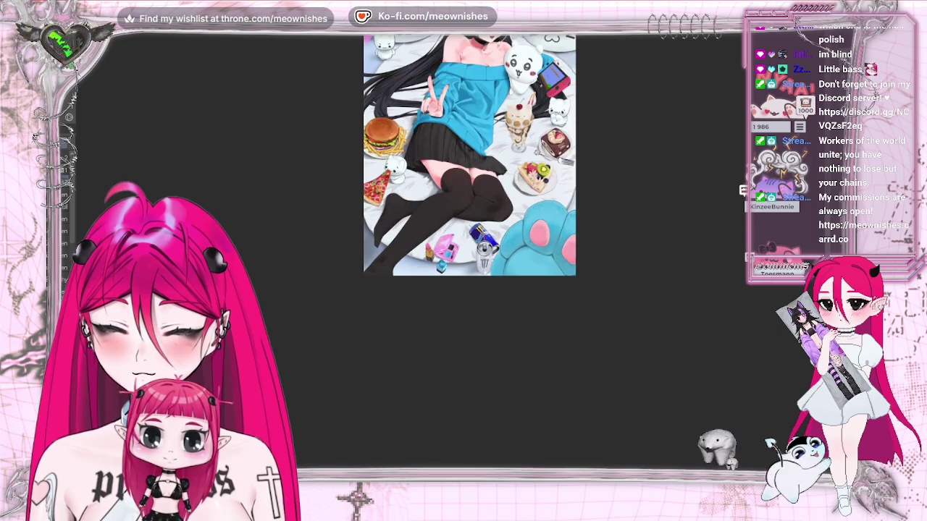
pyautogui.scroll(3, 828, 248)
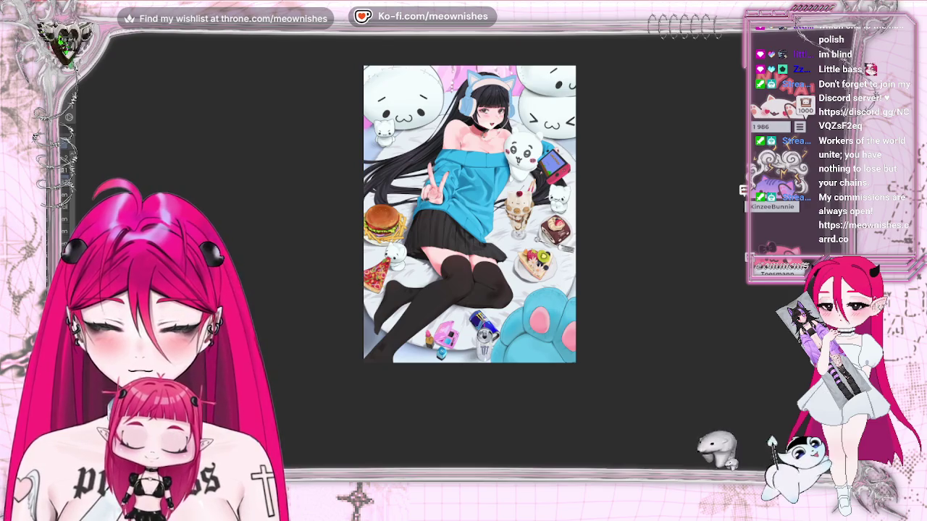
pyautogui.hotkey('ctrl', 'w')
pyautogui.click(467, 174)
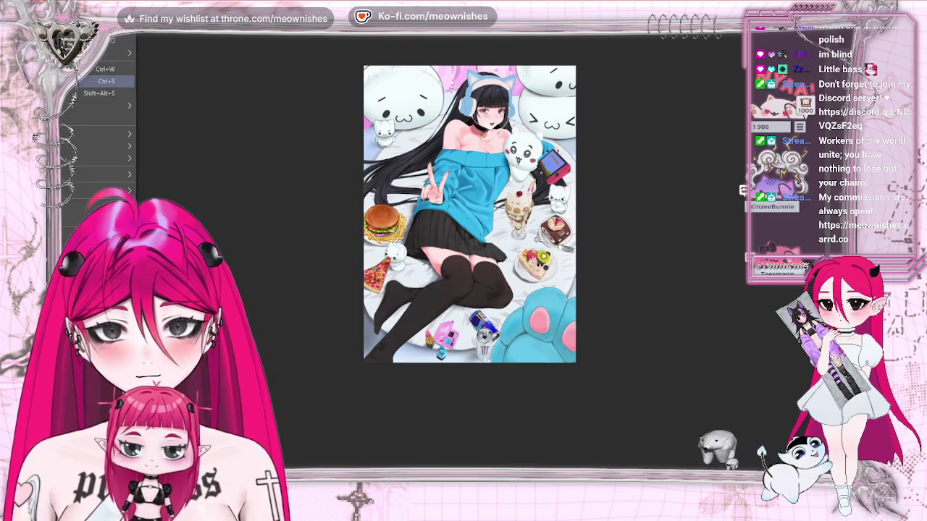
pyautogui.hotkey('alt', 'Tab')
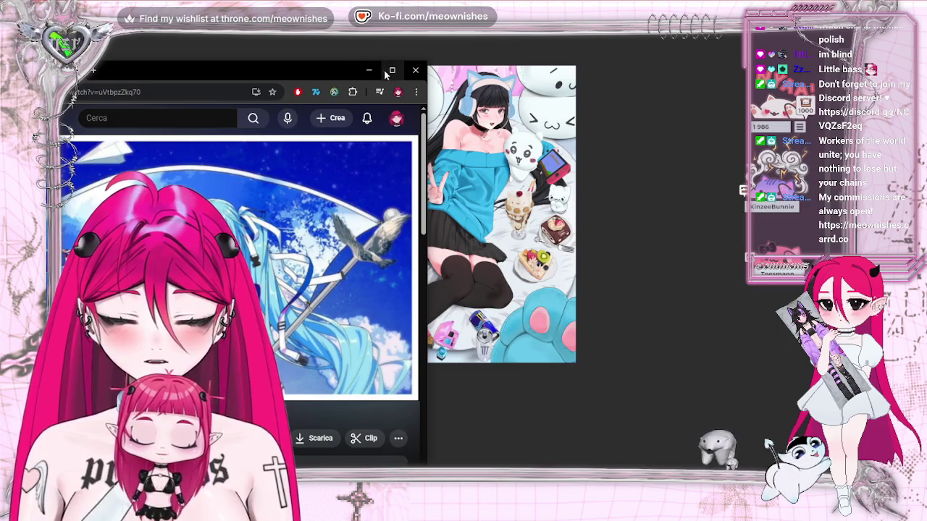
pyautogui.click(368, 70)
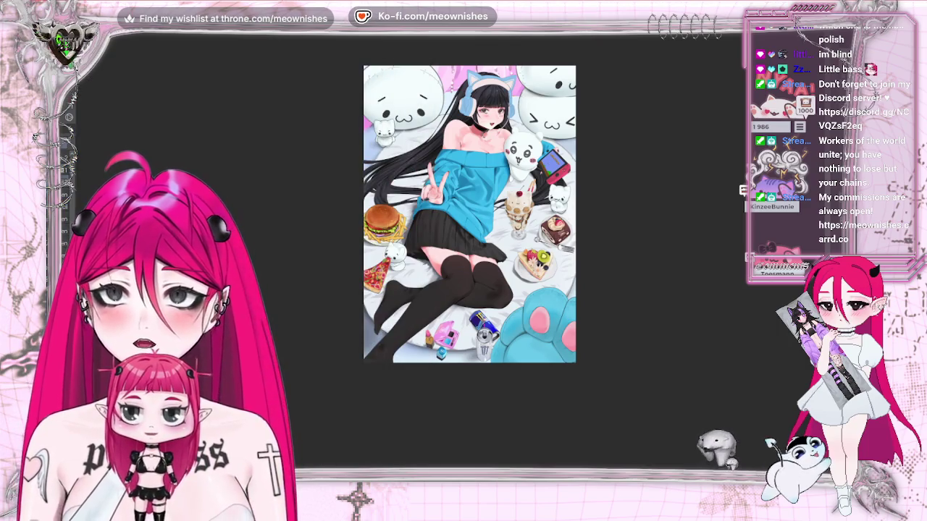